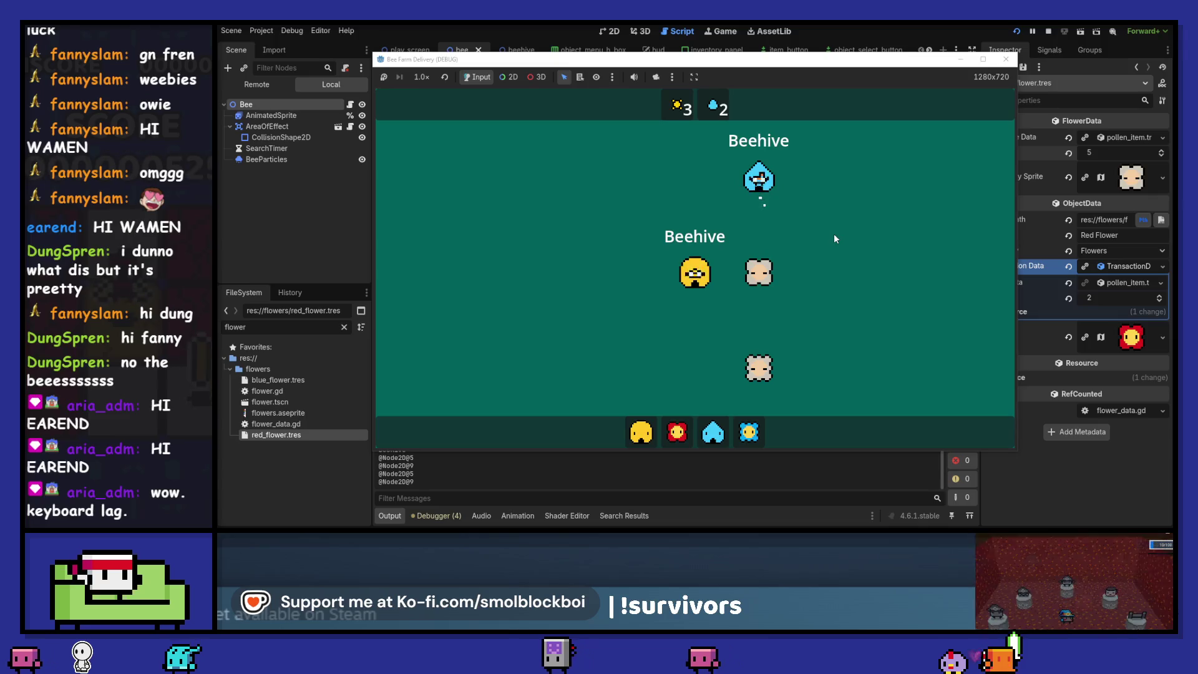
Place a red flower on the map from the hotbar, then close the running game
click(749, 432)
click(855, 225)
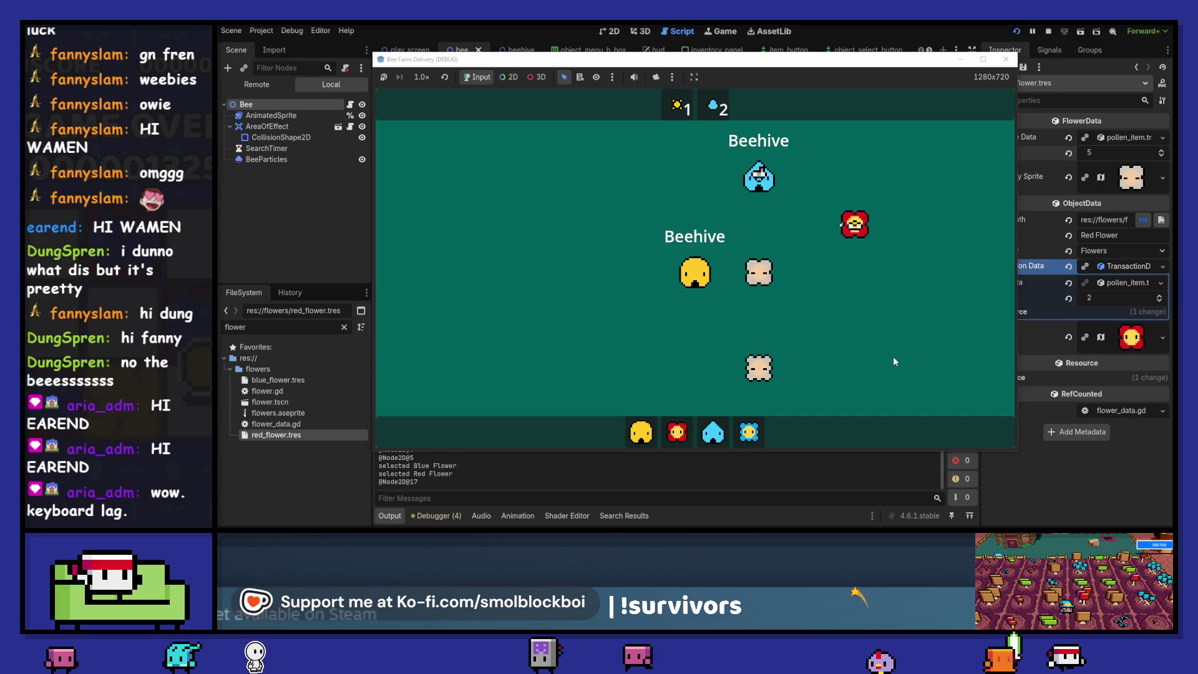
click(1007, 59)
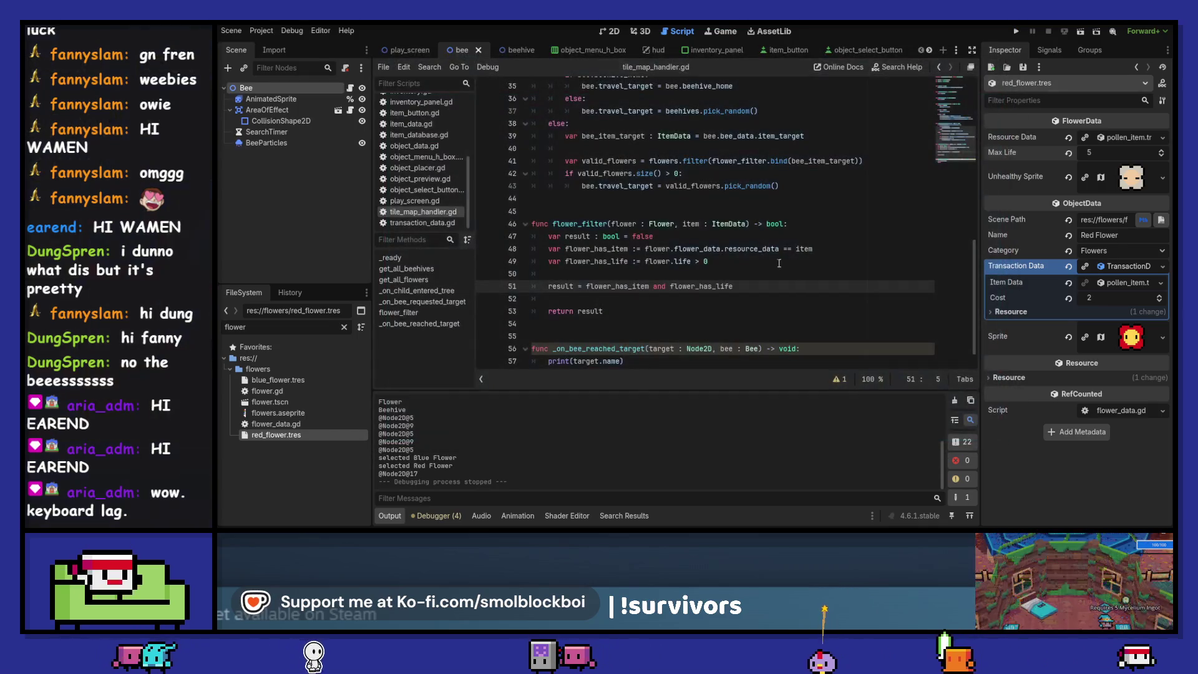
Review the bee.gd code and show SearchTimer's settings: Autostart on, 1.0 s wait time
key(alt+Left)
scroll(733, 196, up, 5)
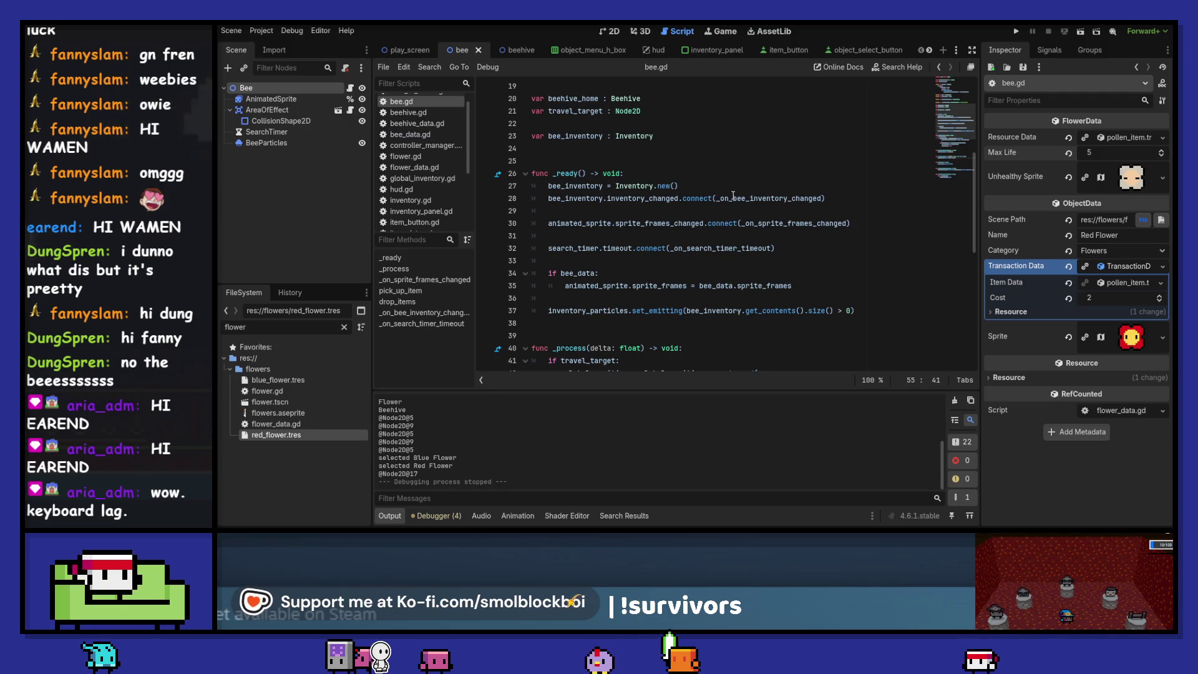
scroll(733, 195, down, 1)
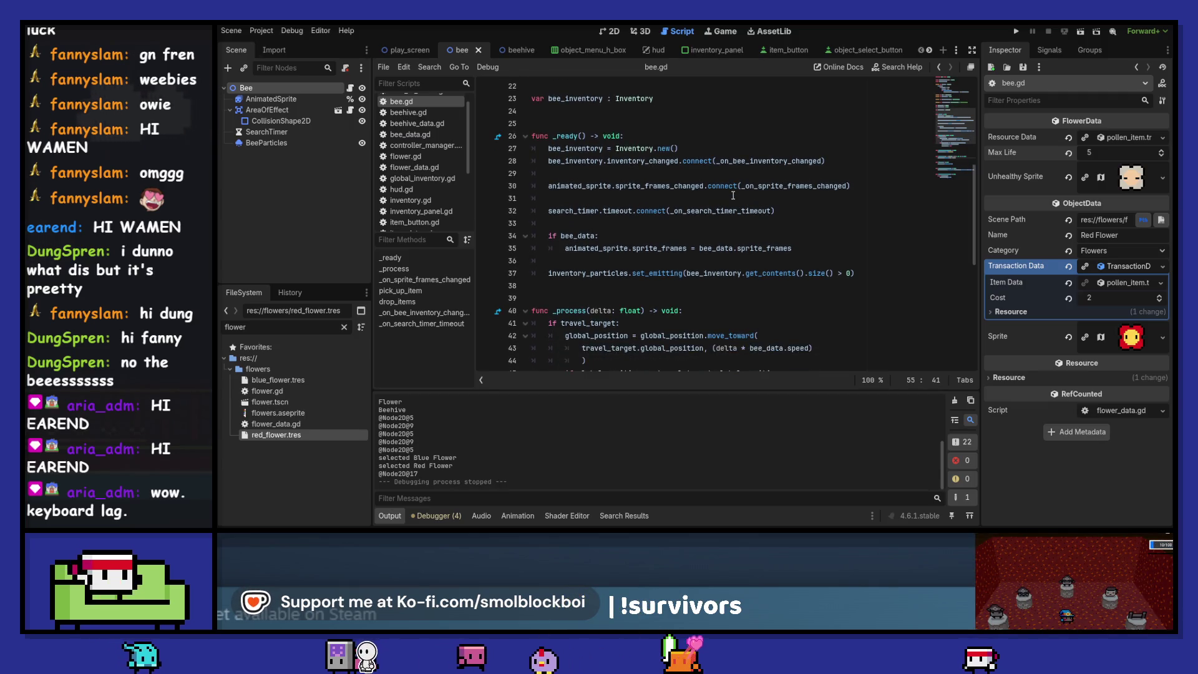
scroll(734, 195, up, 7)
scroll(733, 196, down, 3)
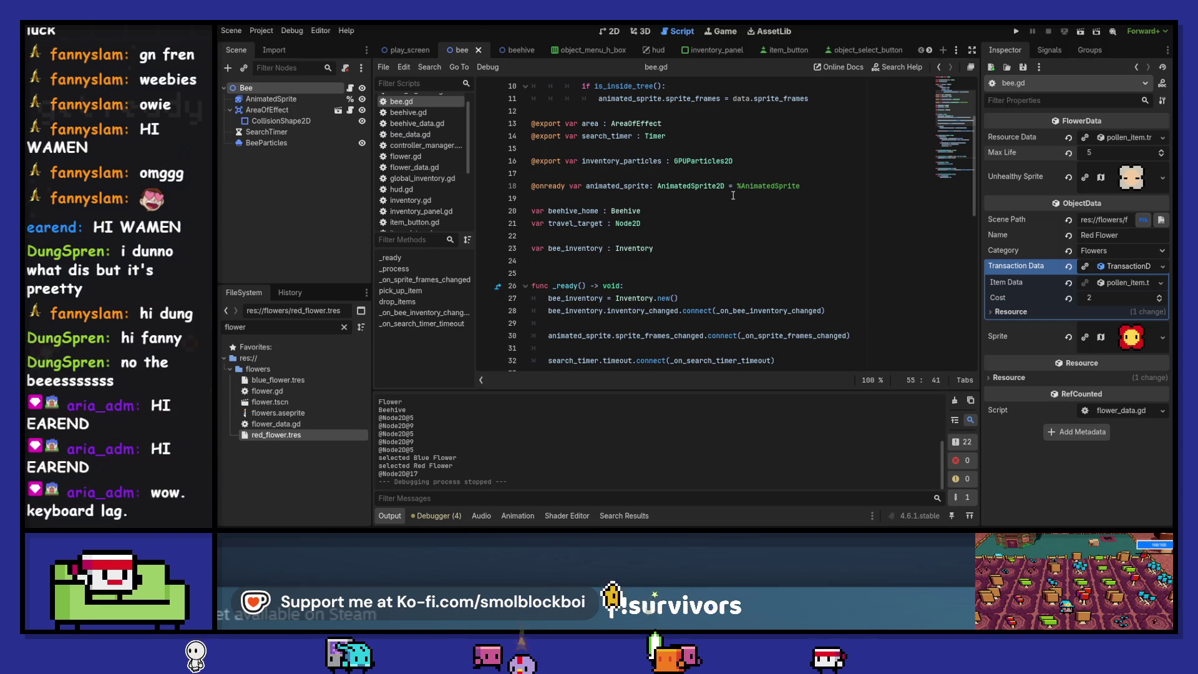
scroll(762, 215, down, 2)
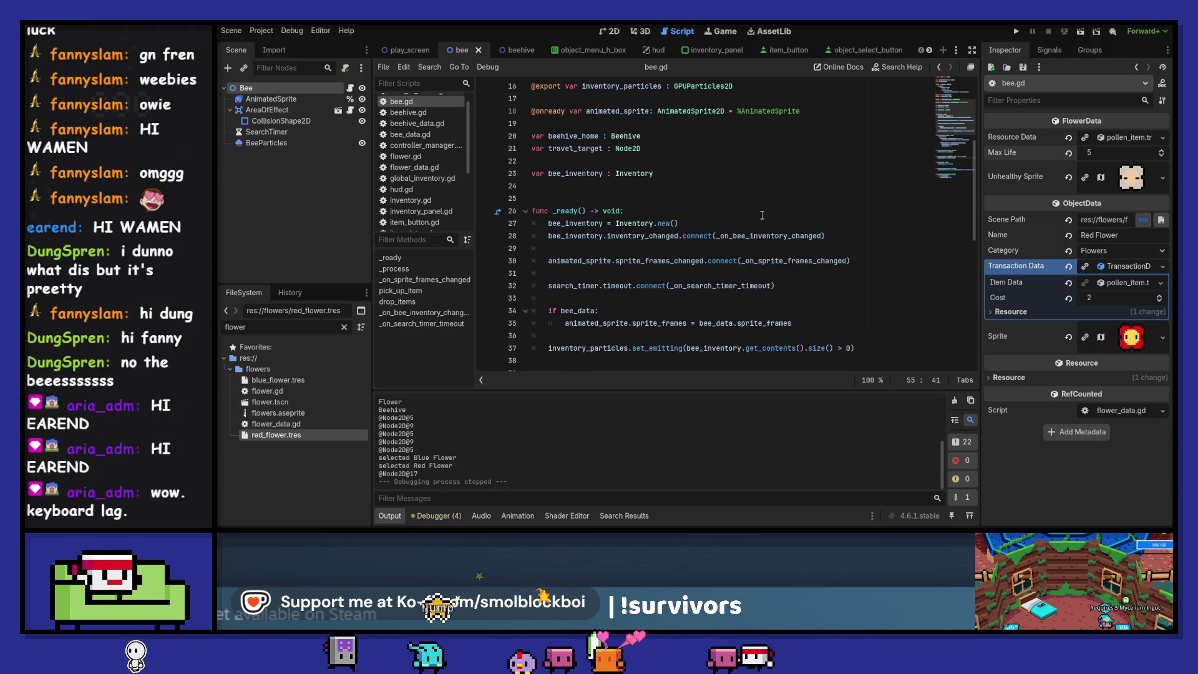
scroll(777, 207, down, 3)
scroll(777, 207, up, 2)
click(305, 136)
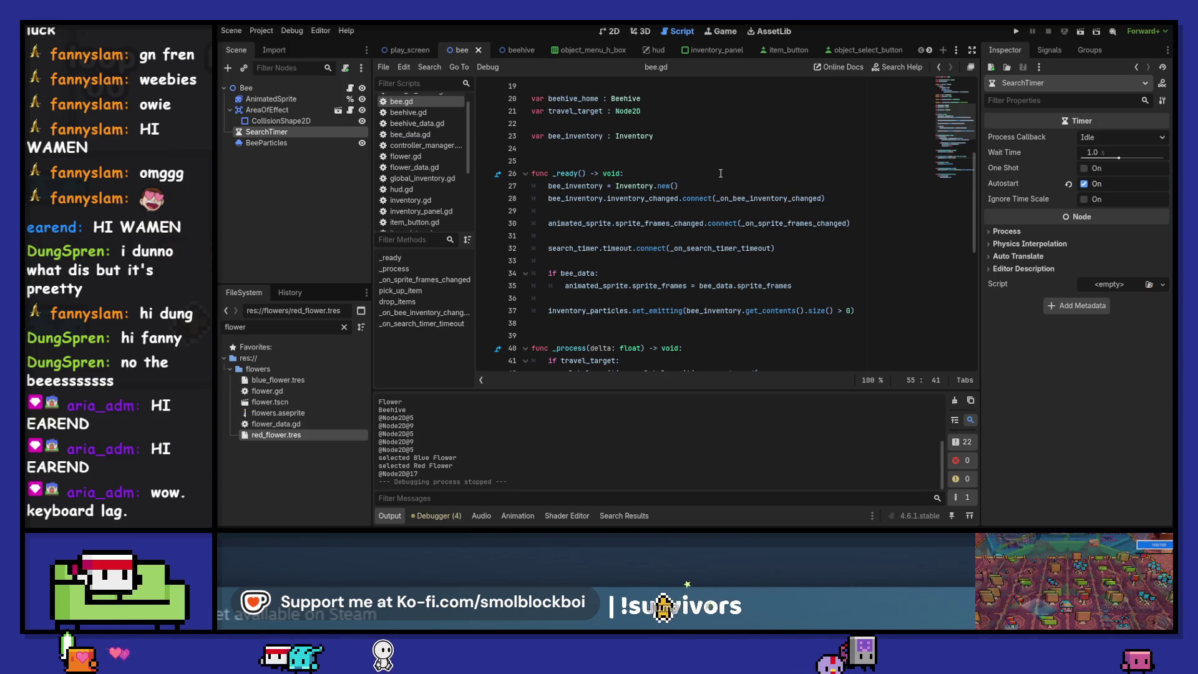
Add a new func _init() -> void: function above _ready in bee.gd
click(633, 165)
key(Return)
key(Return)
key(Return)
key(Up)
key(Up)
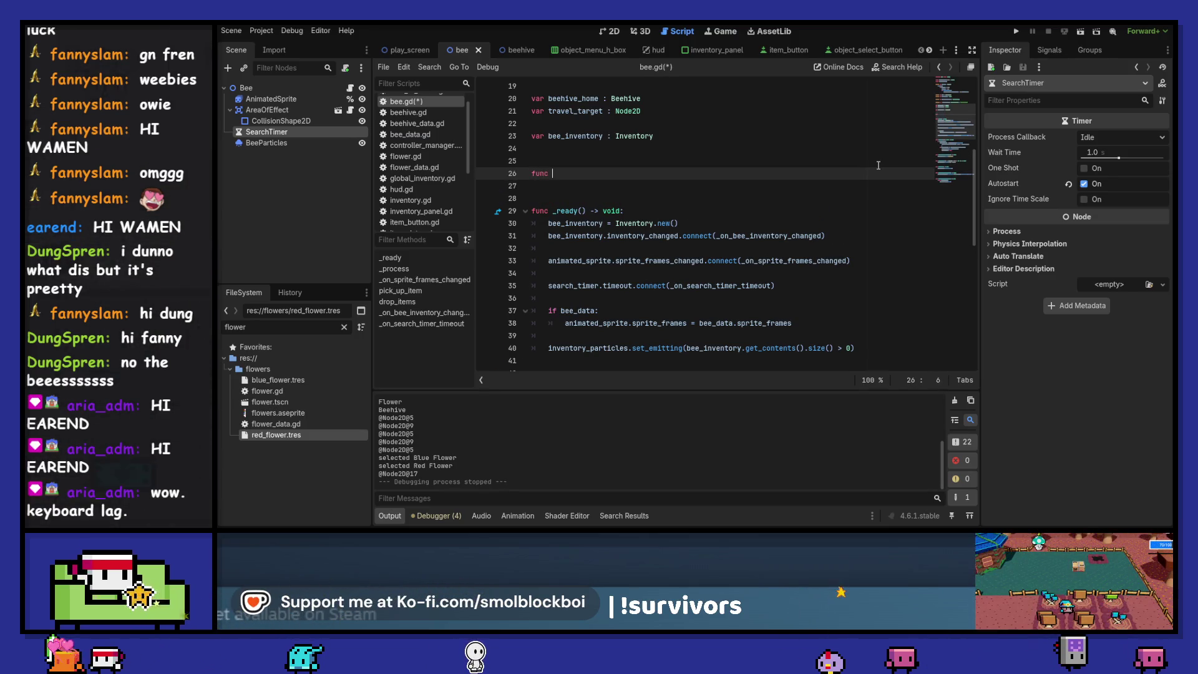
text(_in)
key(Return)
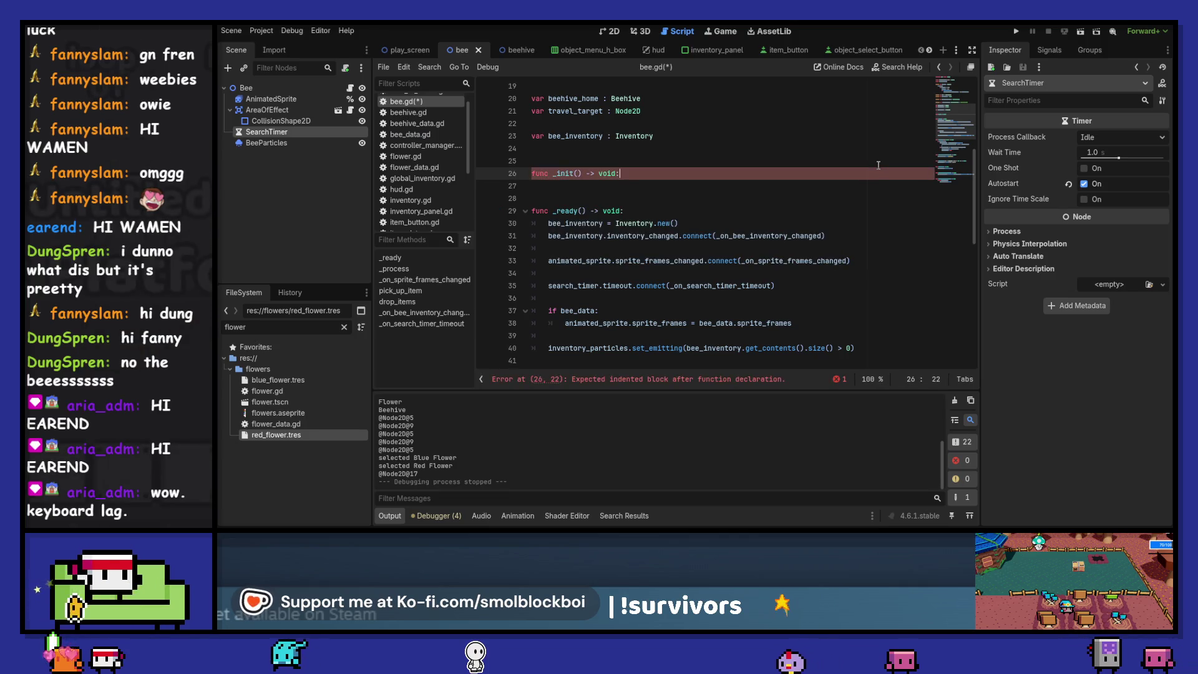
key(Return)
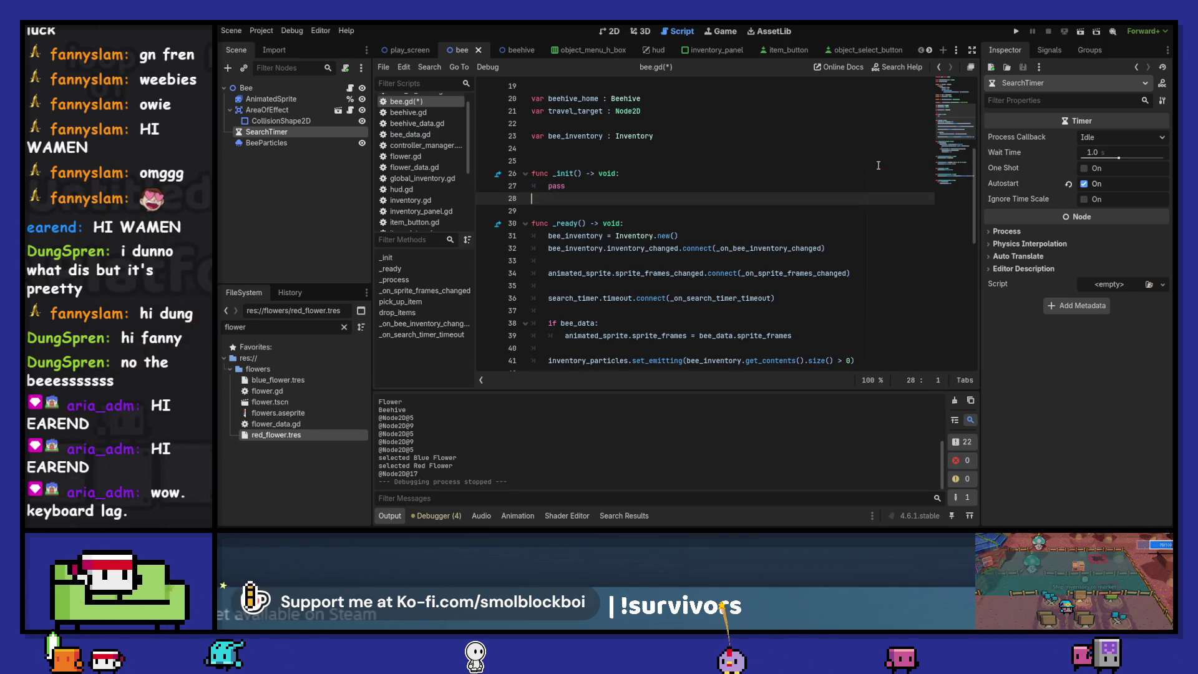
Copy the inventory and signal setup lines from _ready into _init, replacing its pass placeholder
key(Down)
key(Down)
key(Down)
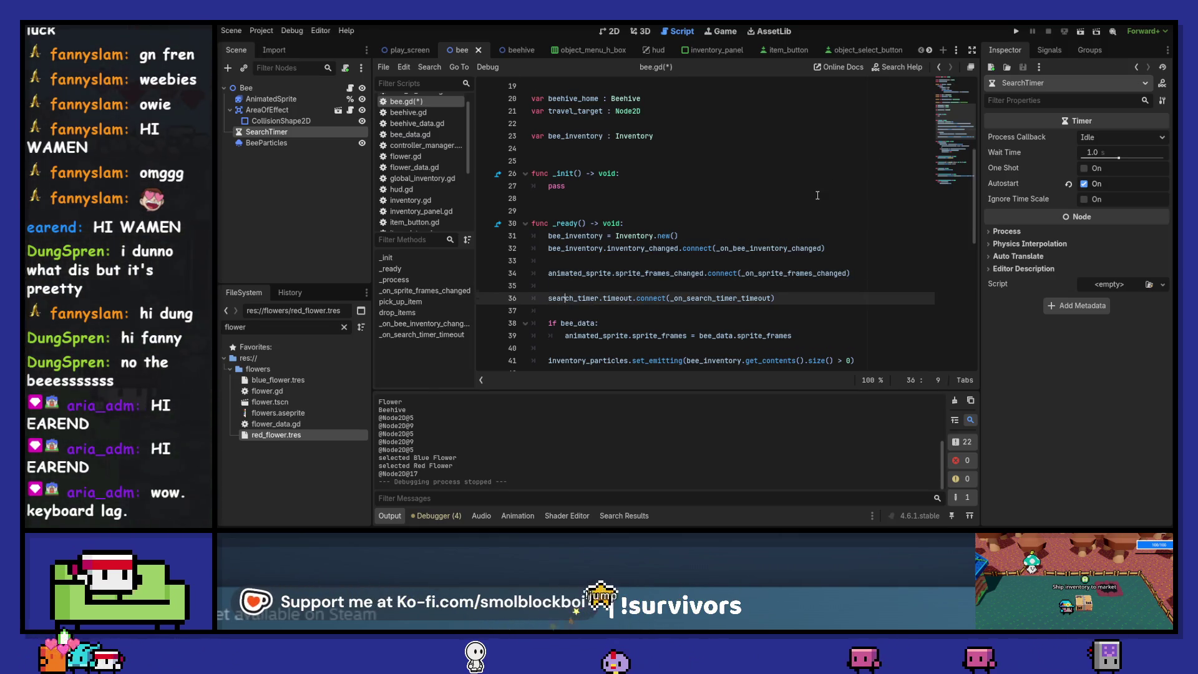
scroll(818, 195, down, 1)
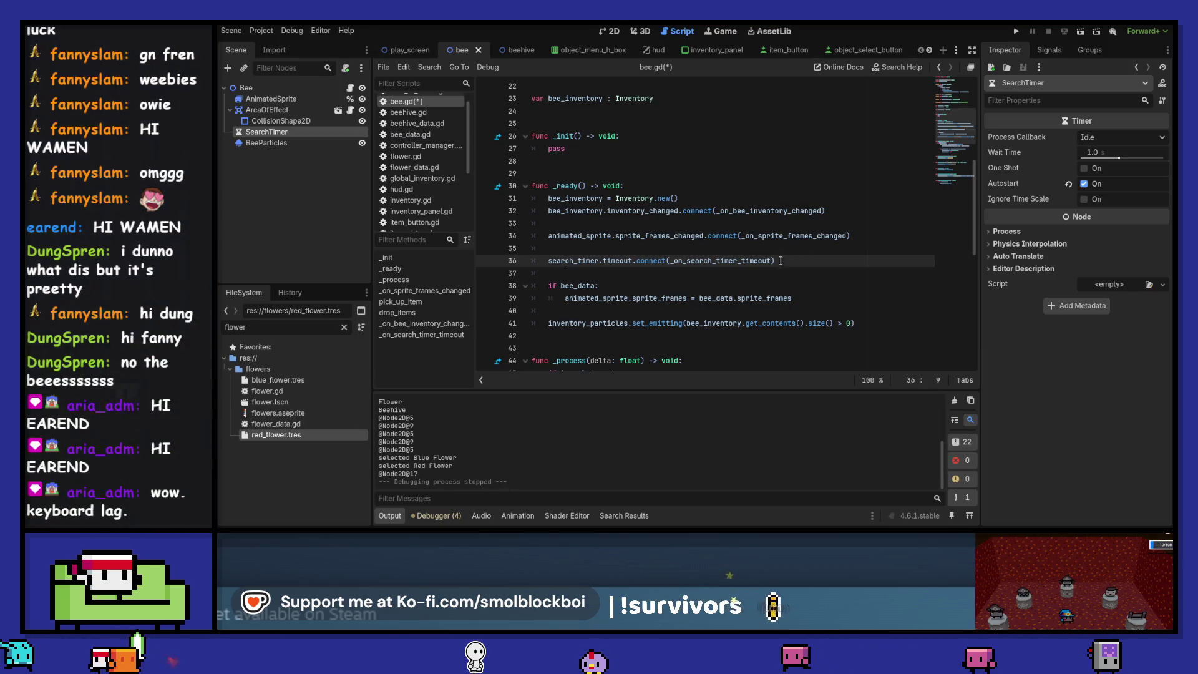
key(shift+Up)
key(shift+Up)
key(shift+Up)
key(shift+Home)
key(ctrl+c)
key(Up)
key(Up)
key(Up)
key(shift+End)
key(ctrl+v)
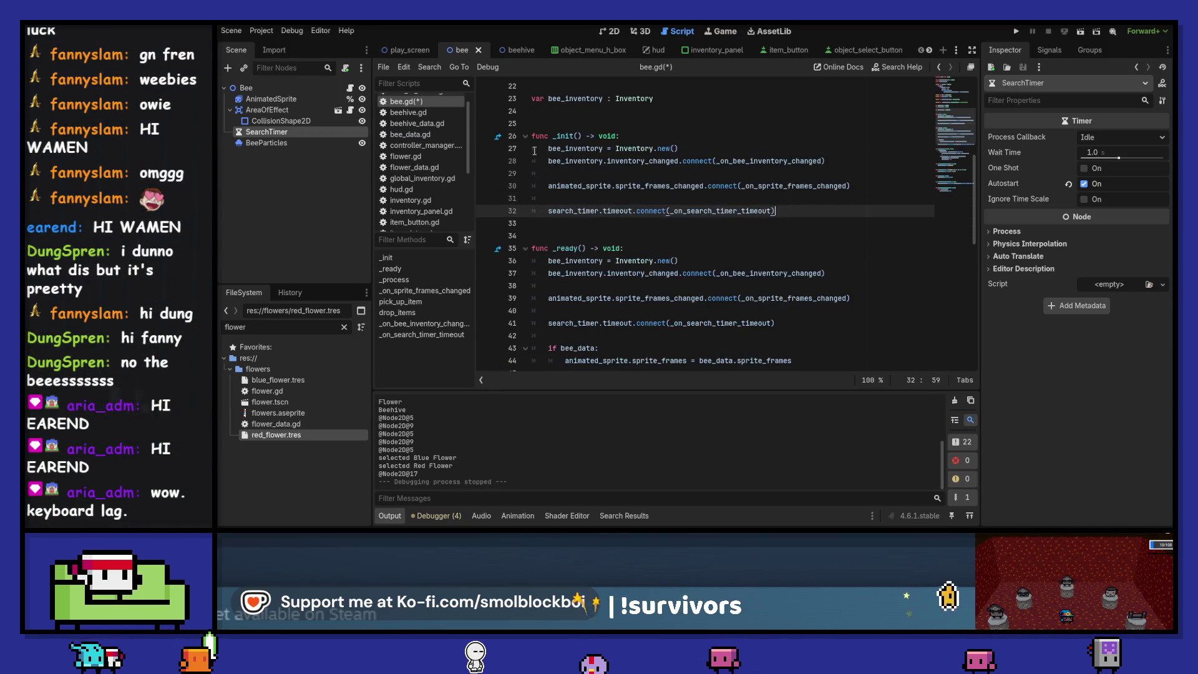
Comment out the original setup lines in _ready and run the game
drag(620, 324, 625, 261)
key(ctrl+k)
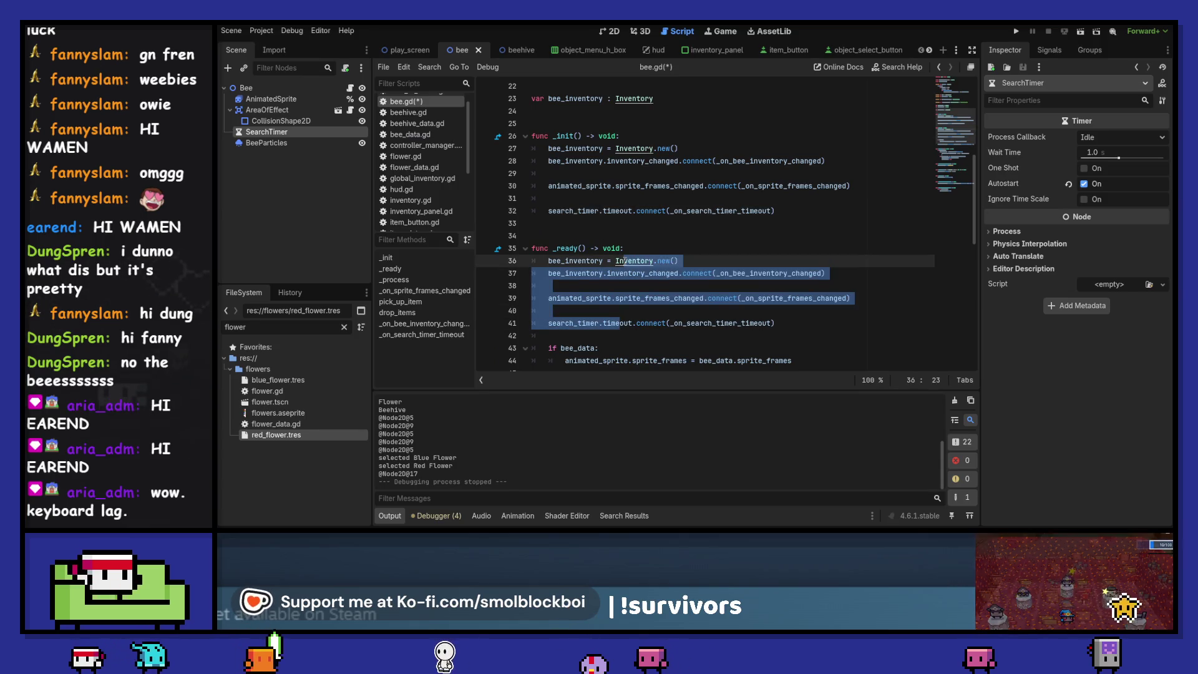
key(F5)
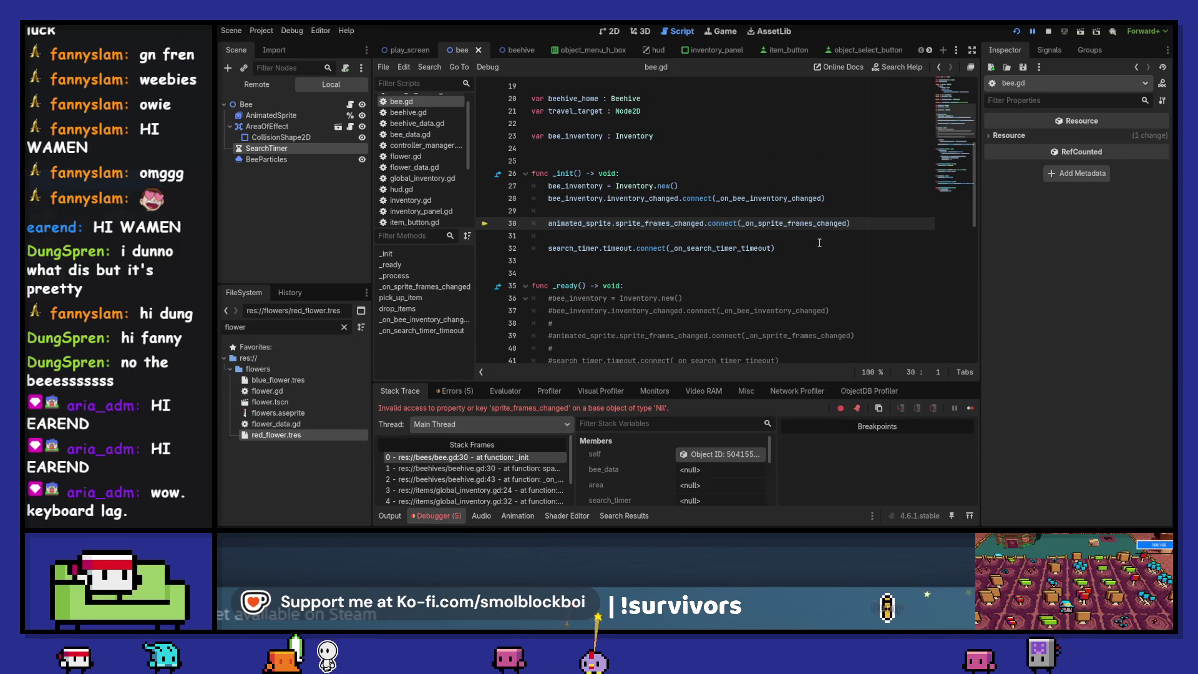
Move the sprite-frames connection from _init back into _ready and rerun the game
click(1053, 33)
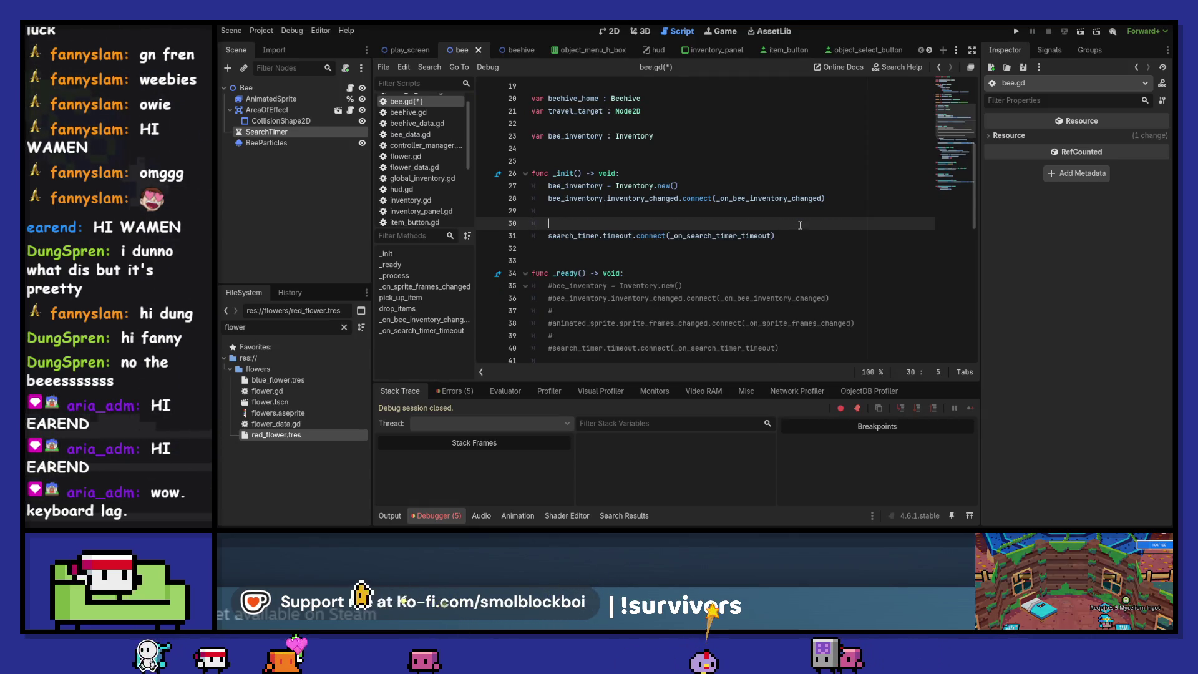
key(ctrl+shift+k)
key(ctrl+shift+k)
key(Down)
key(Down)
key(Down)
key(ctrl+k)
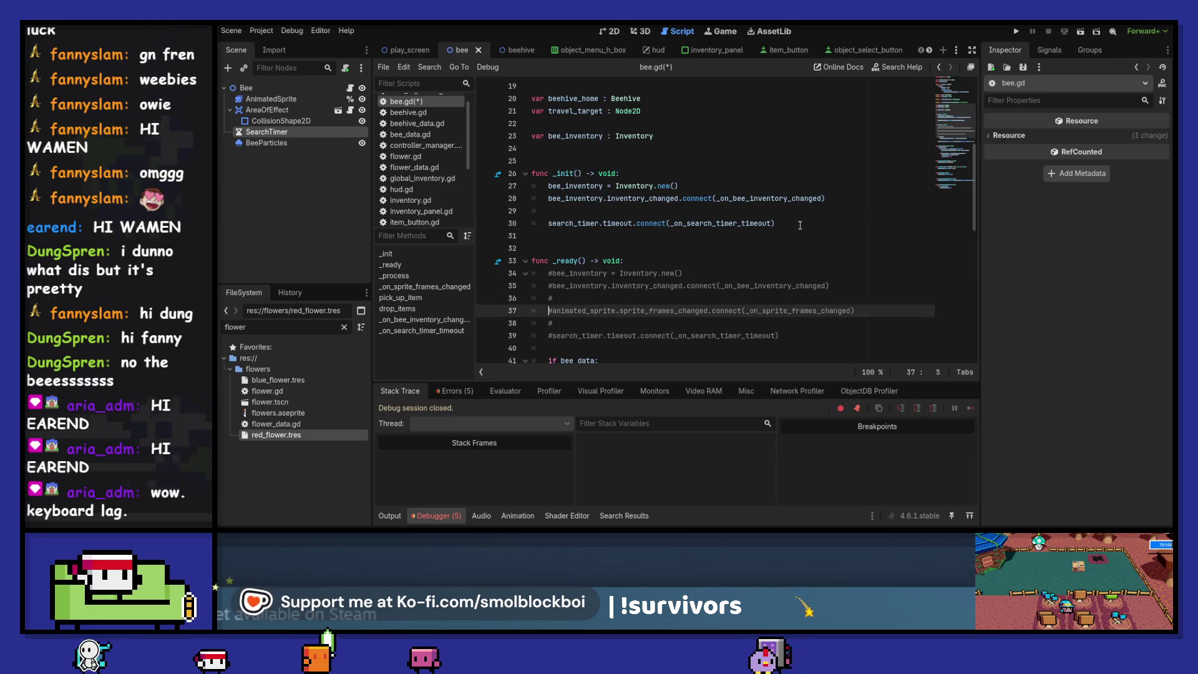
key(F5)
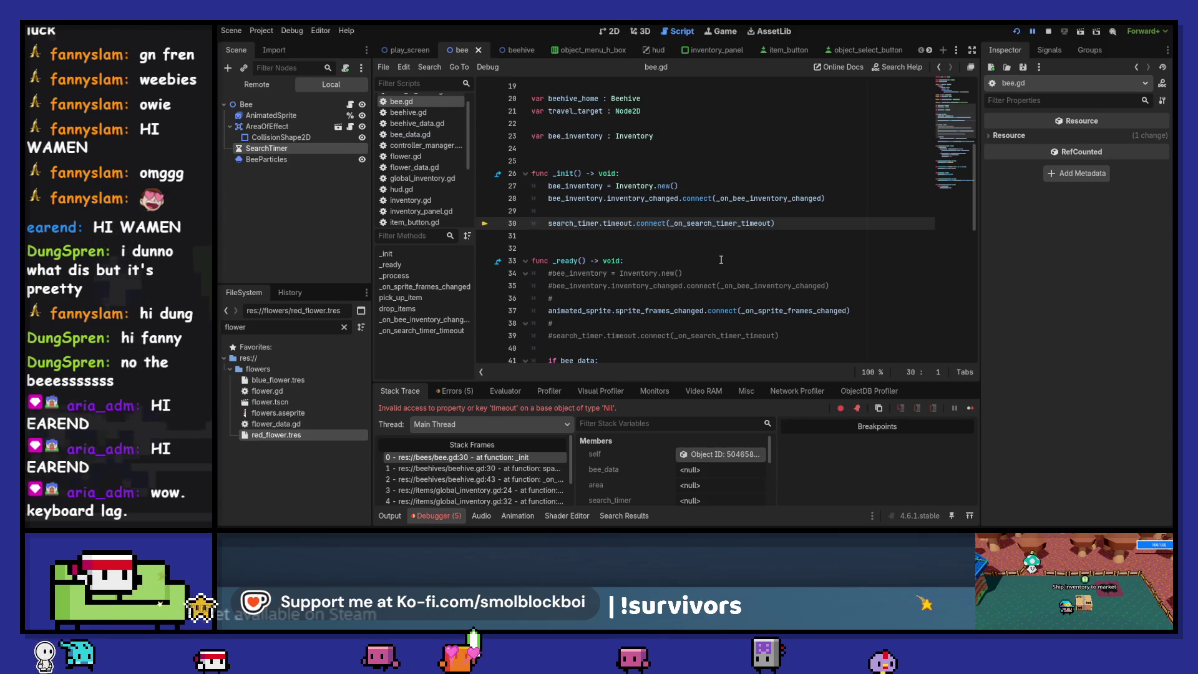
Move the search timer connection from _init back into _ready and relaunch the game
key(F8)
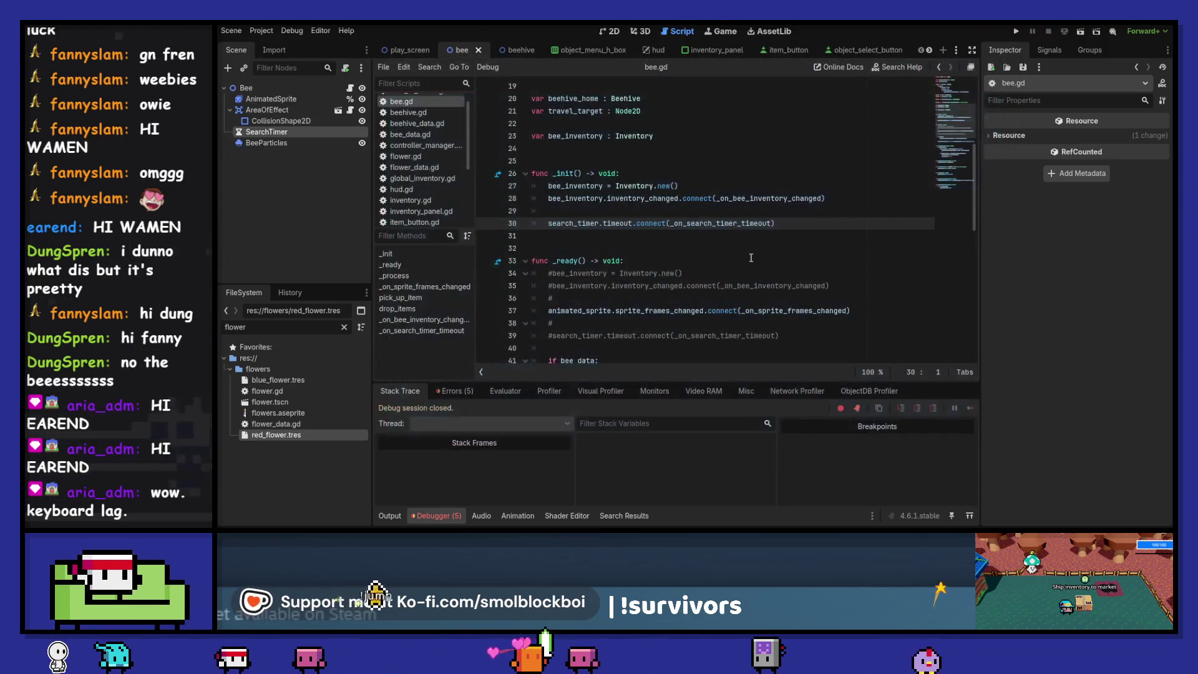
key(ctrl+shift+k)
key(BackSpace)
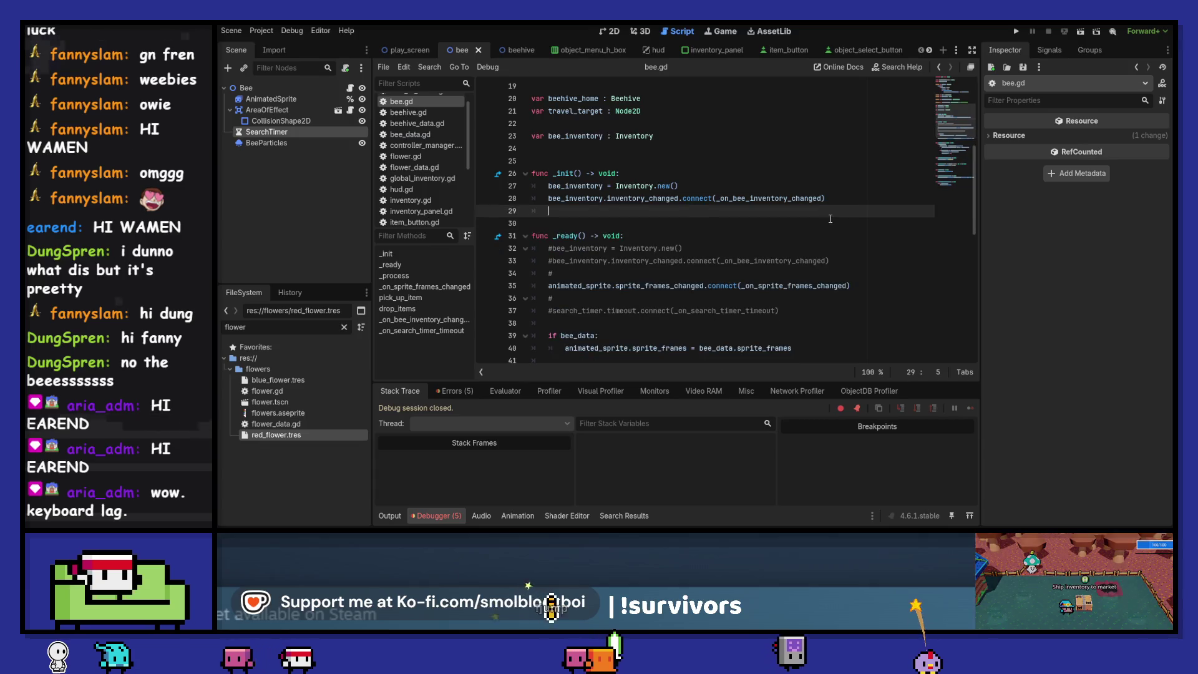
key(Down)
key(Down)
key(Down)
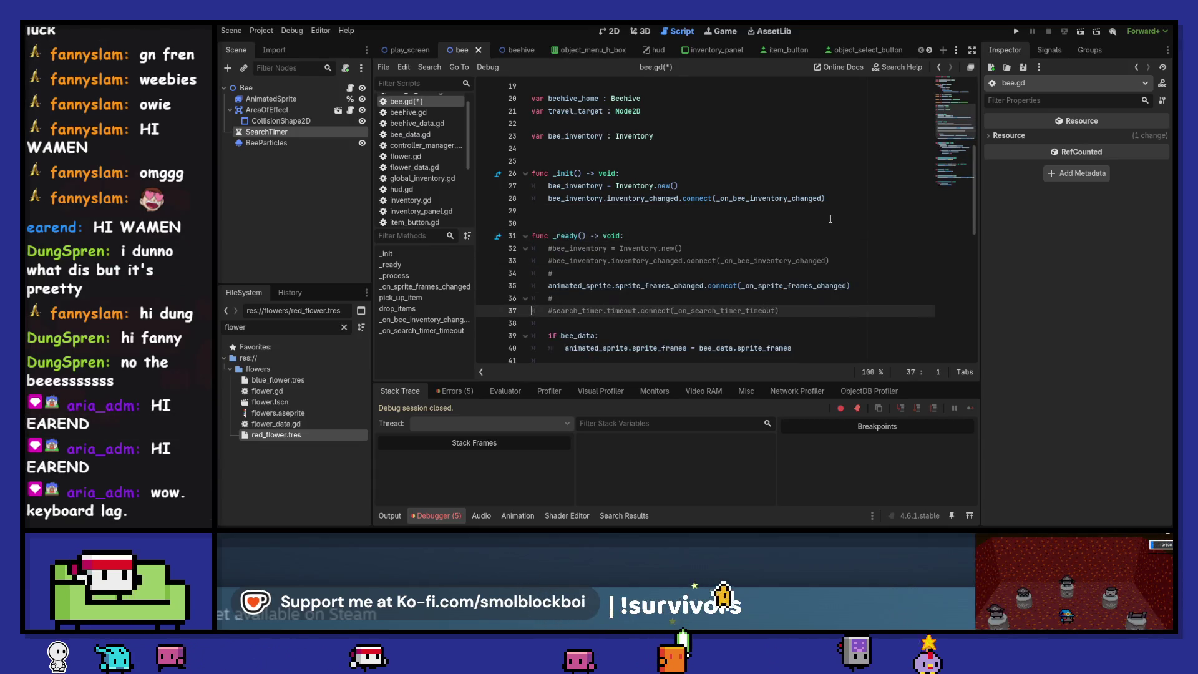
key(F5)
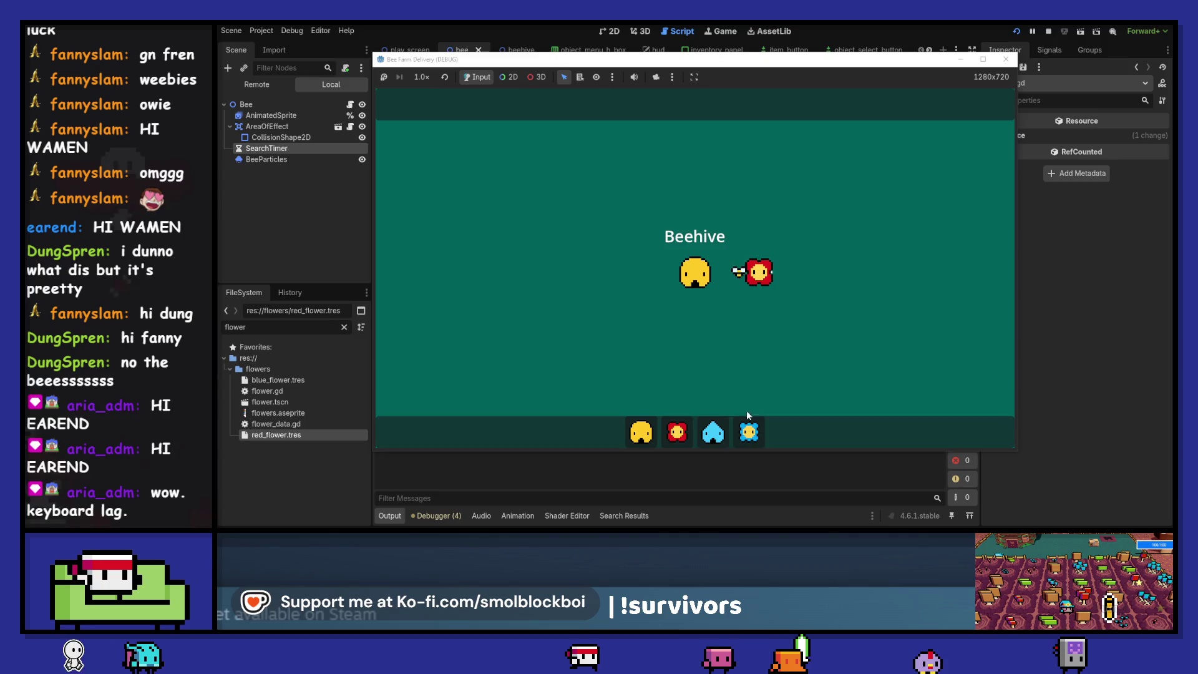
Drag a blue flower from the hotbar onto the field, then close the game window
drag(714, 440, 759, 180)
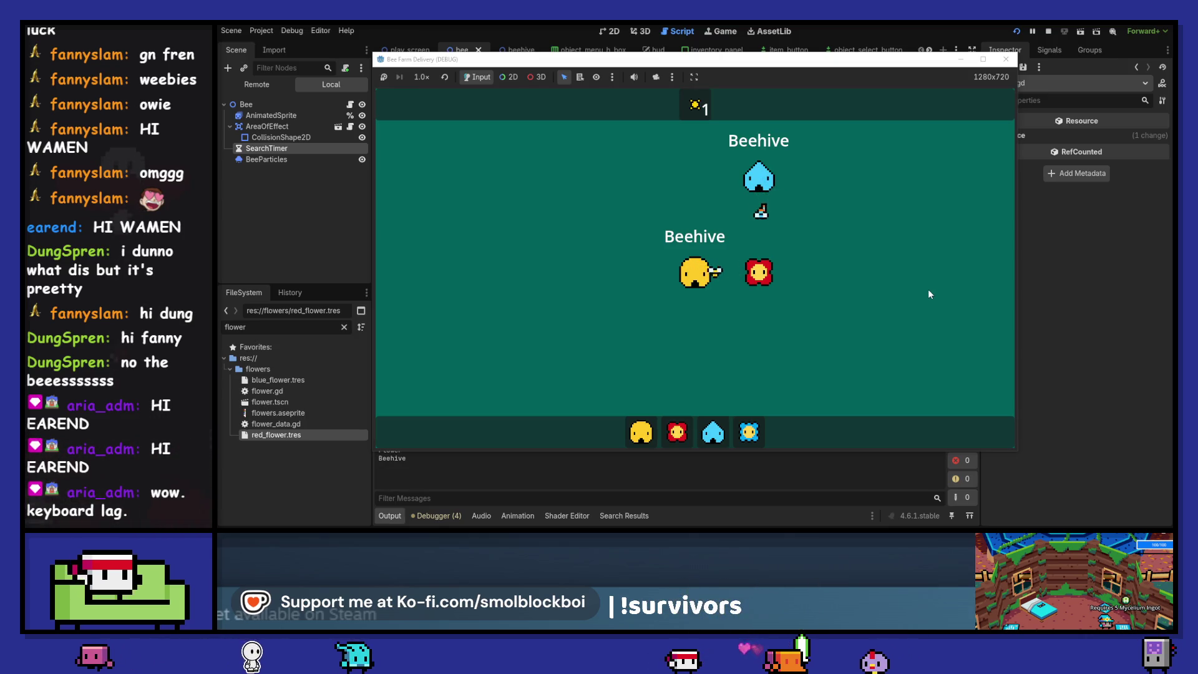
click(1006, 59)
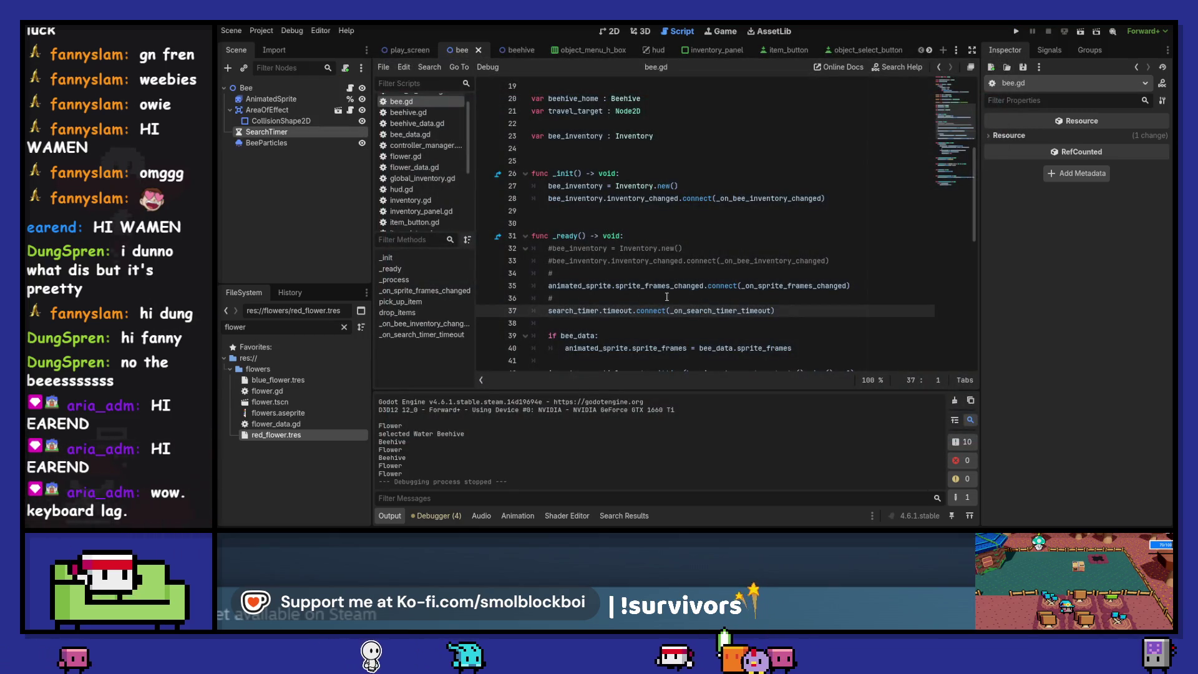
drag(843, 206, 532, 186)
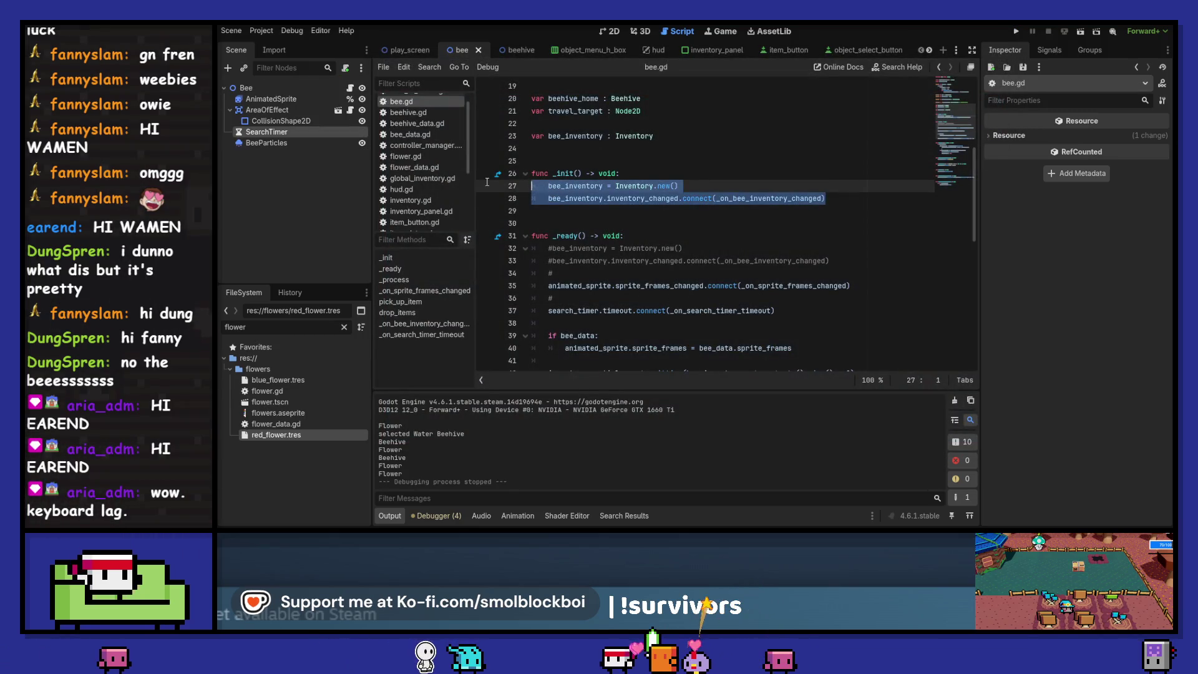
click(609, 273)
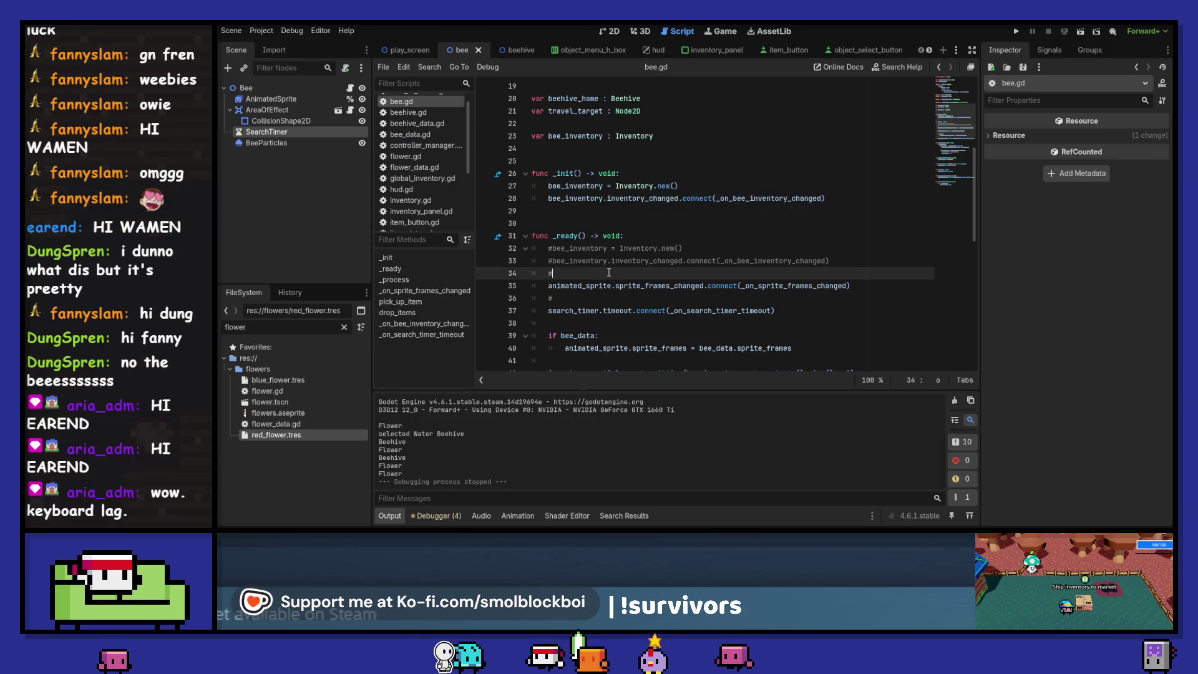
click(587, 298)
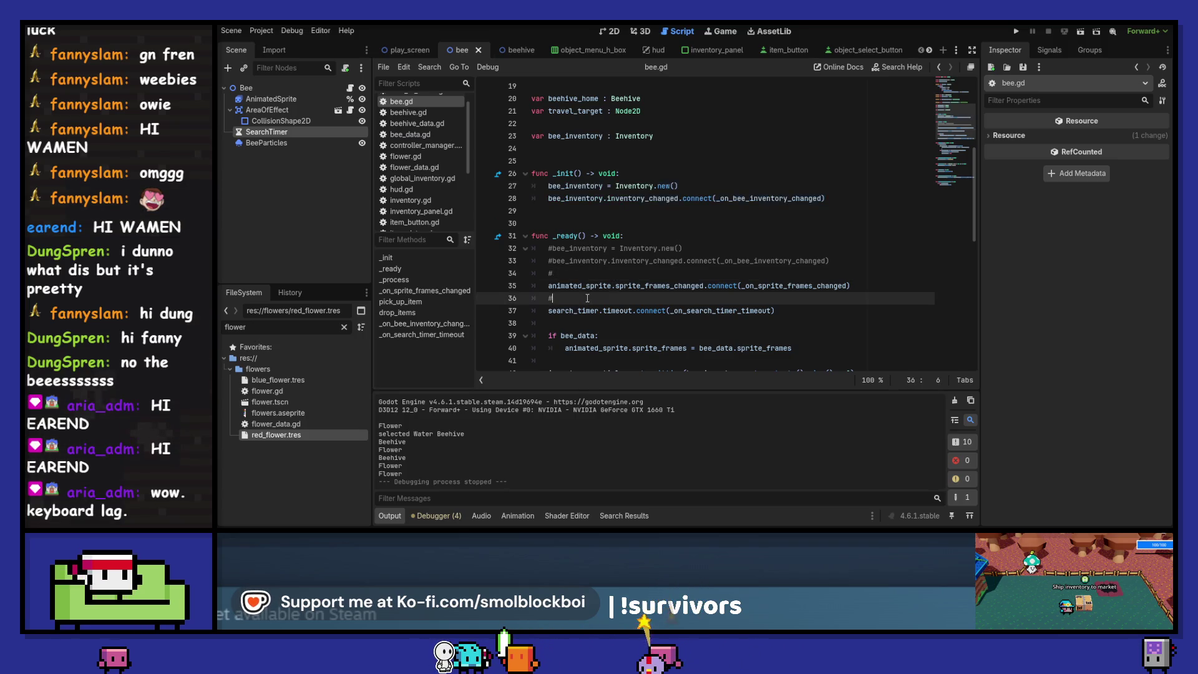
click(592, 274)
key(BackSpace)
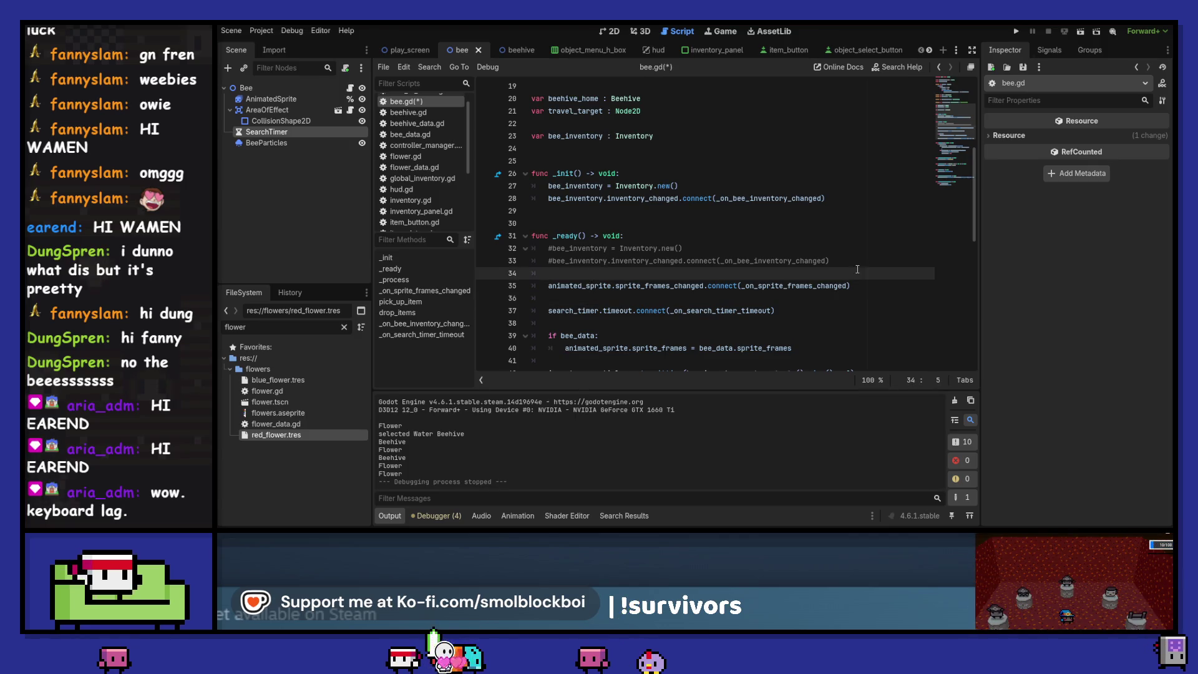
drag(496, 266, 624, 236)
key(BackSpace)
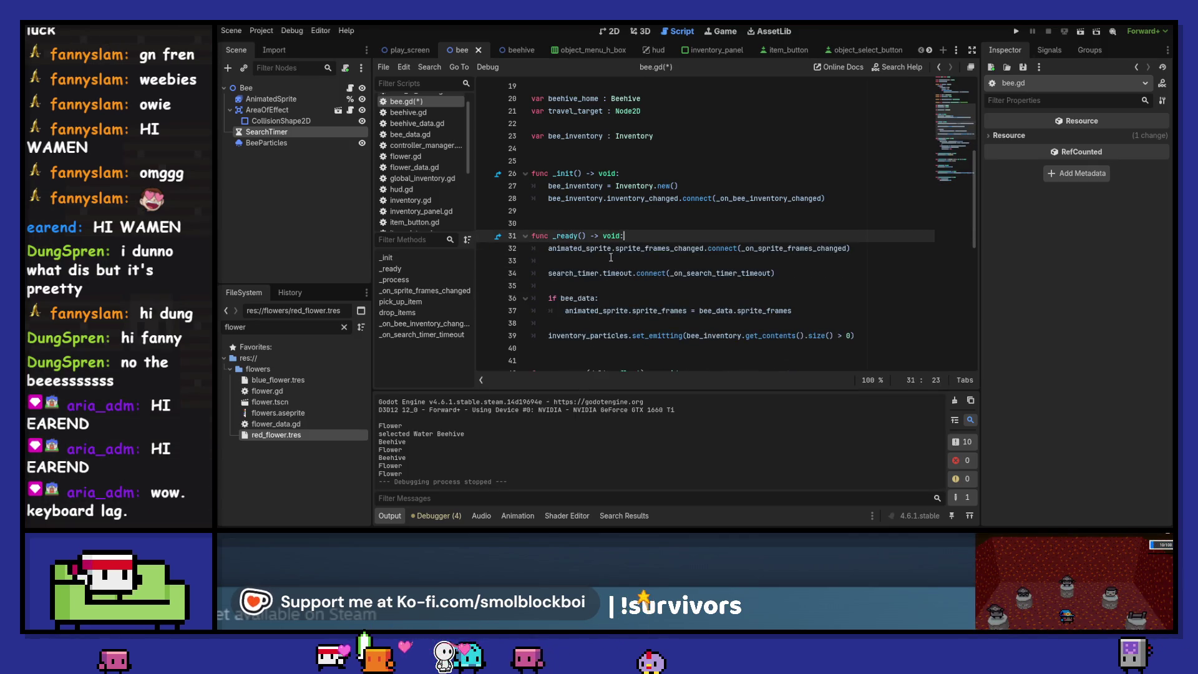
key(ctrl+s)
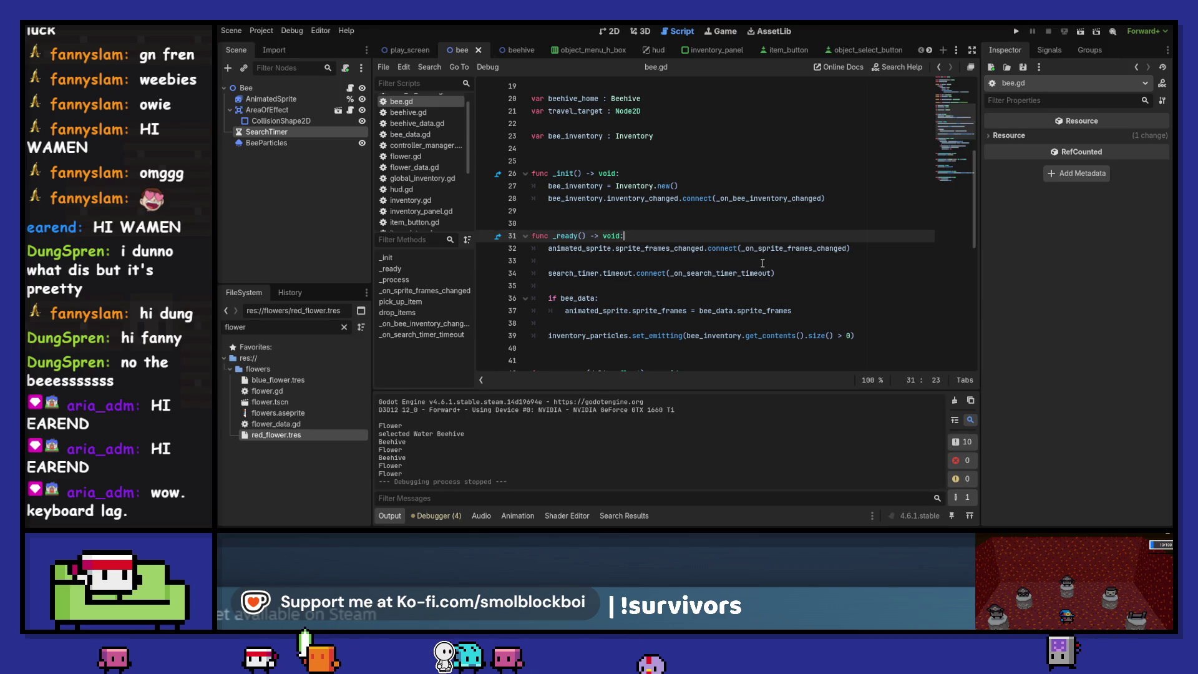
scroll(763, 263, down, 3)
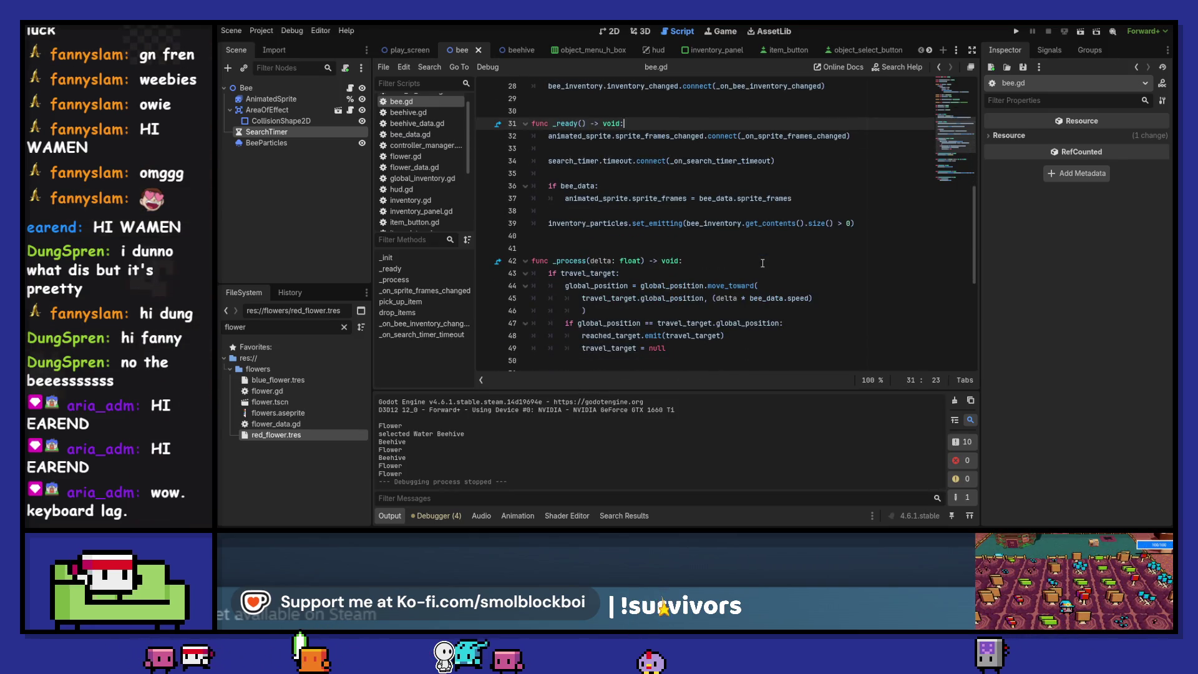
double_click(593, 275)
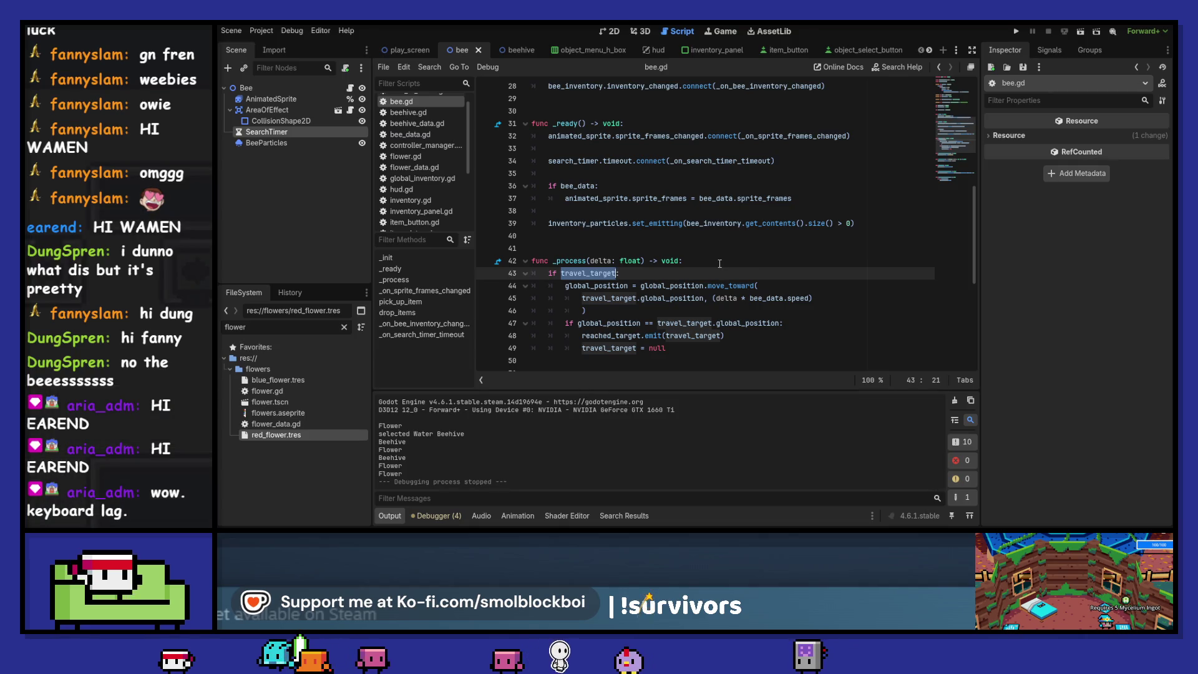
scroll(719, 263, down, 2)
scroll(720, 263, up, 5)
scroll(720, 263, up, 5)
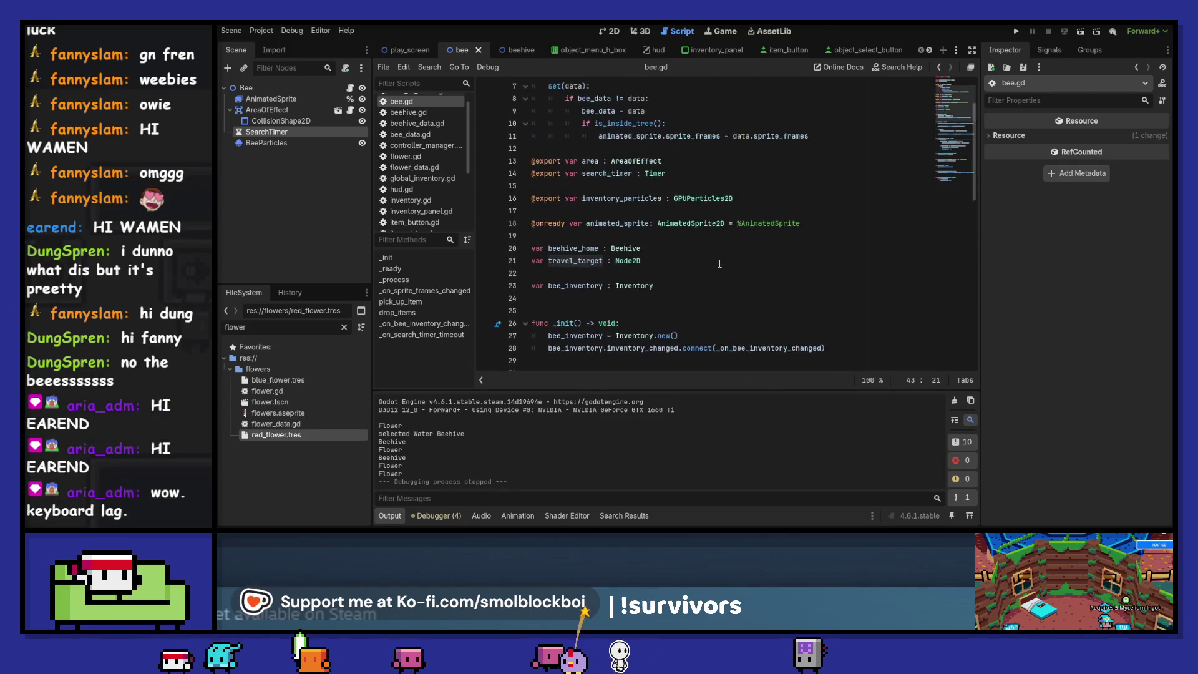
scroll(720, 264, down, 2)
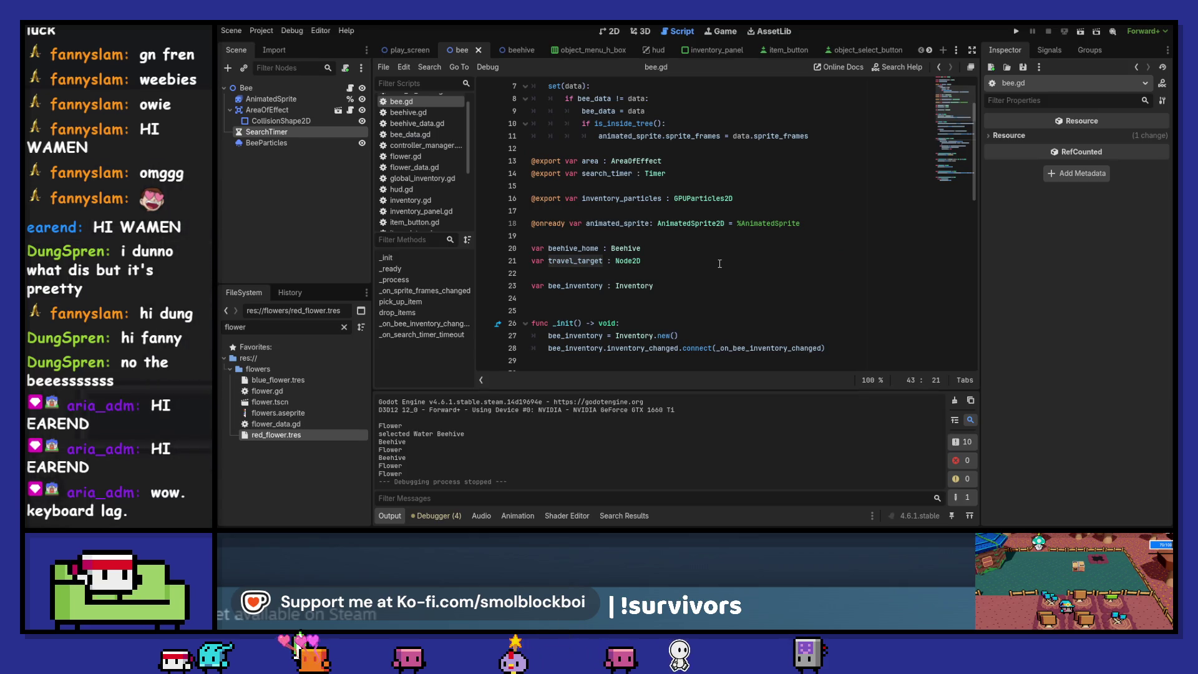
click(513, 53)
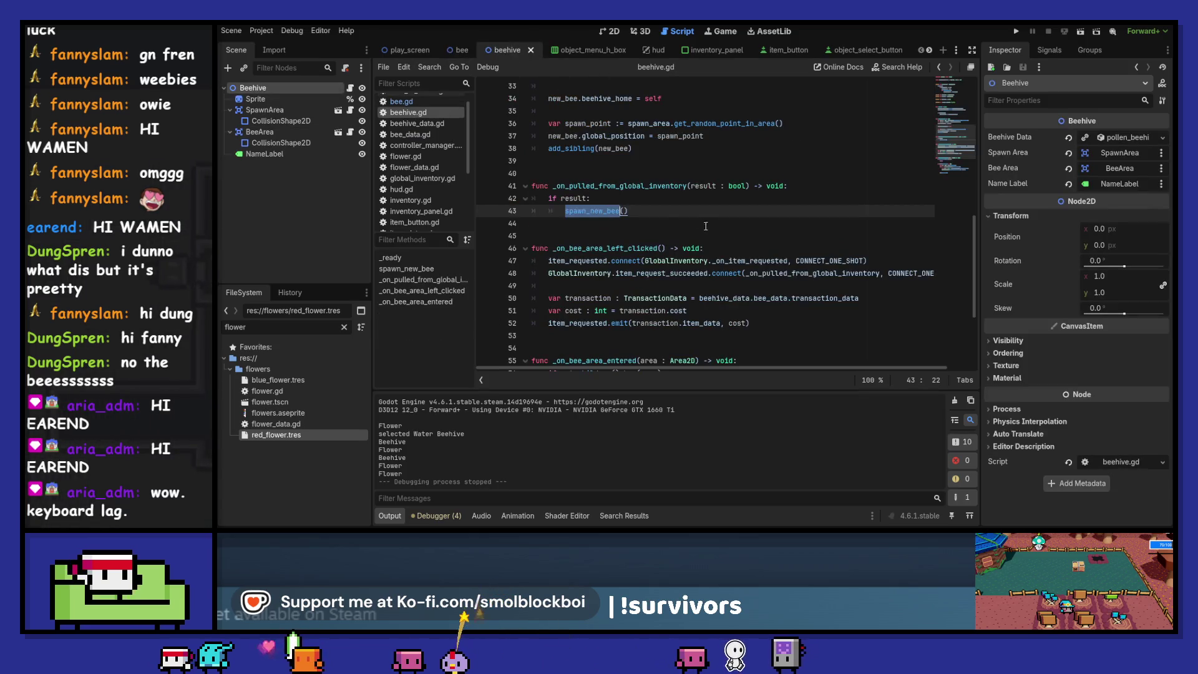
In spawn_new_bee, insert an empty line after line 37 before add_sibling and save beehive.gd
ctrl+click(593, 215)
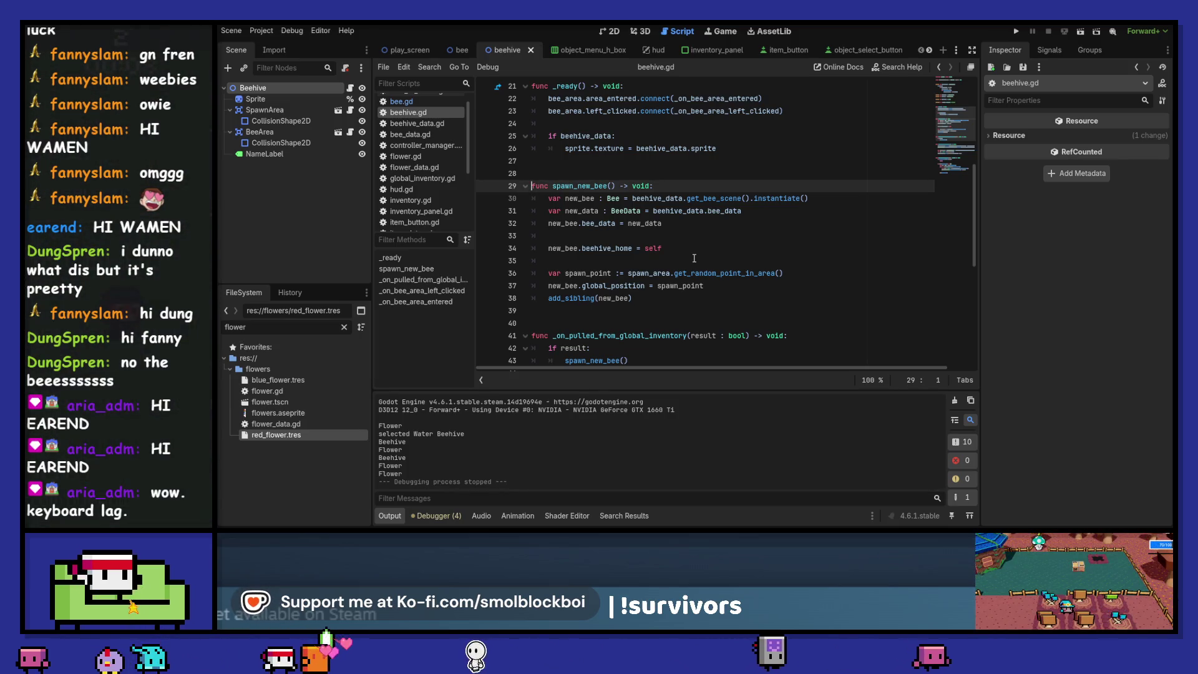
click(709, 290)
key(Return)
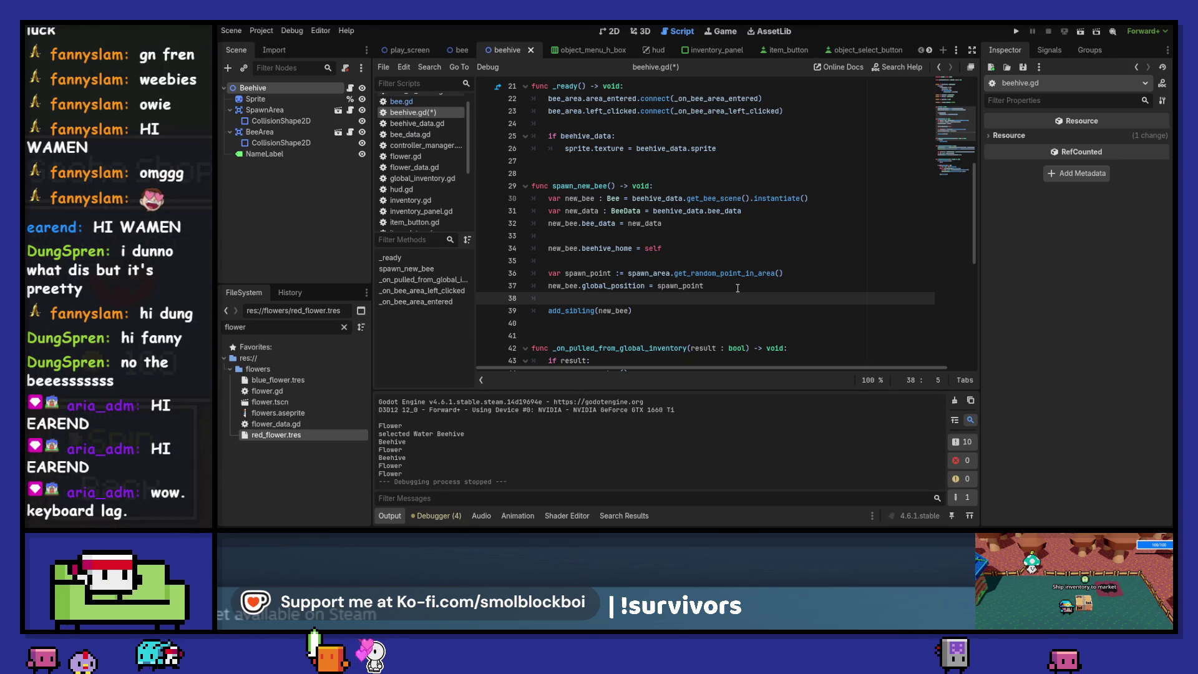
key(ctrl+s)
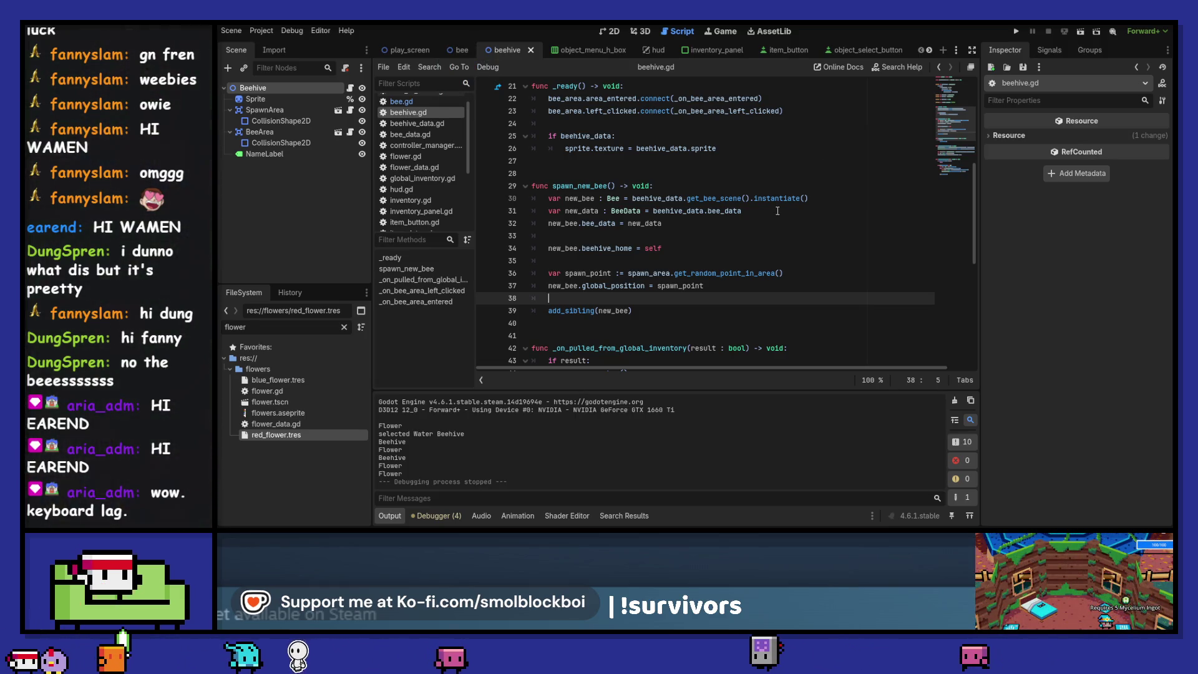
scroll(777, 211, down, 1)
scroll(777, 211, down, 4)
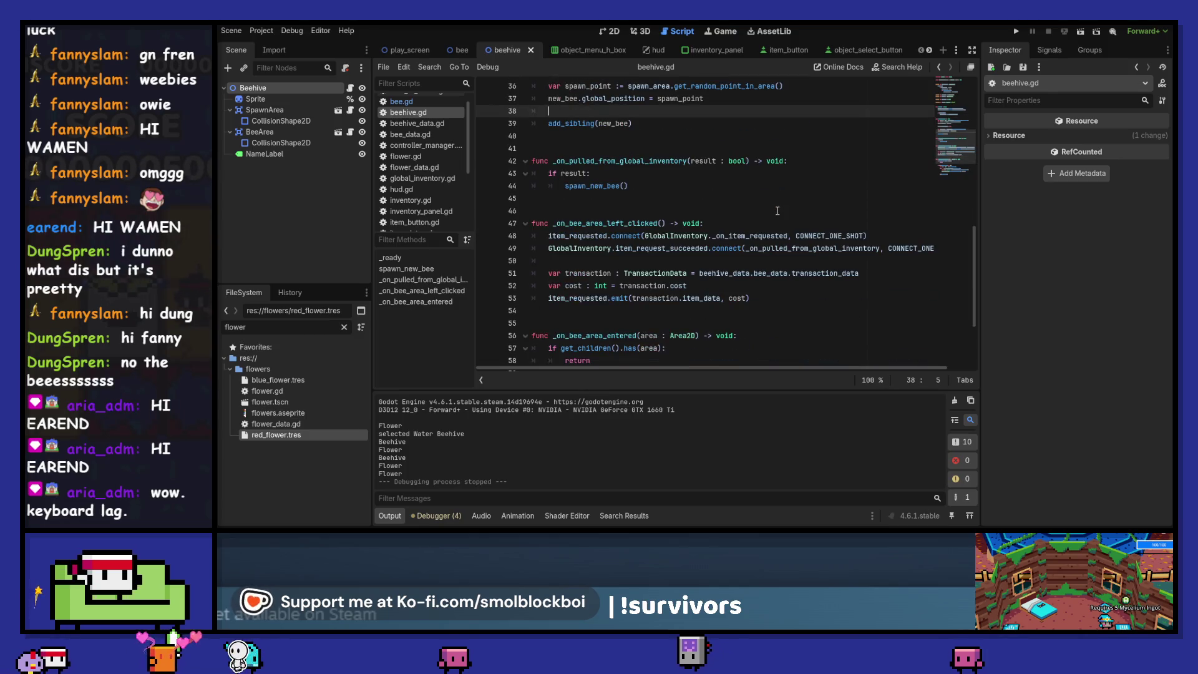
scroll(778, 211, down, 3)
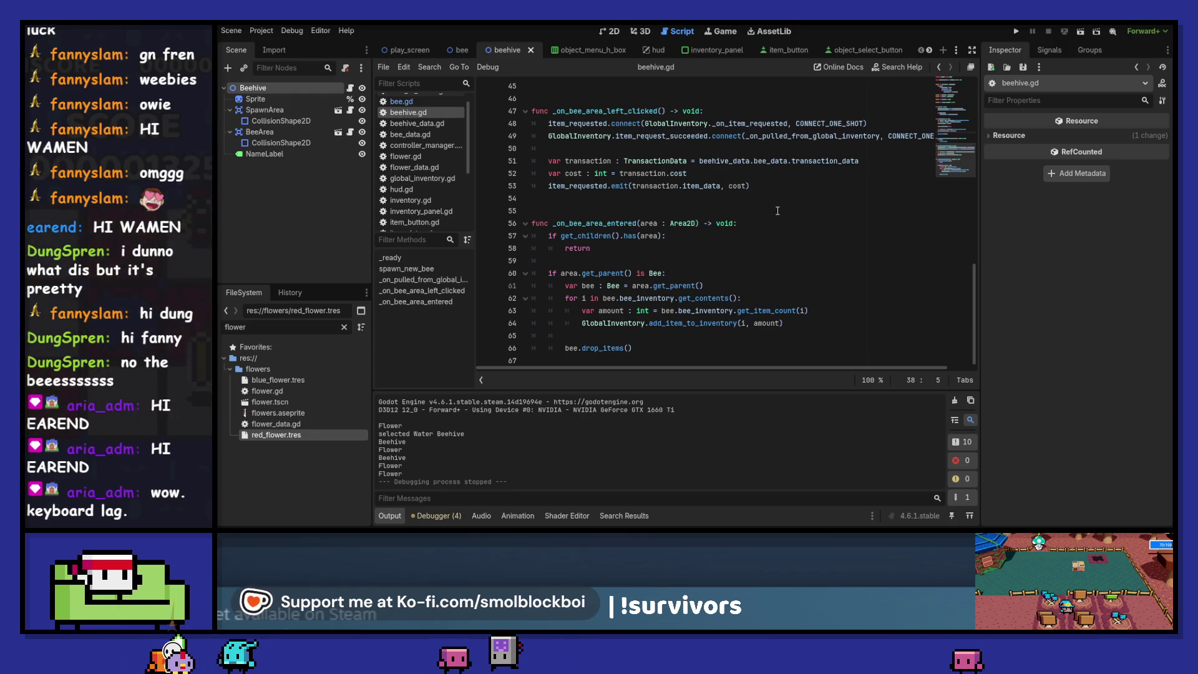
scroll(777, 211, up, 6)
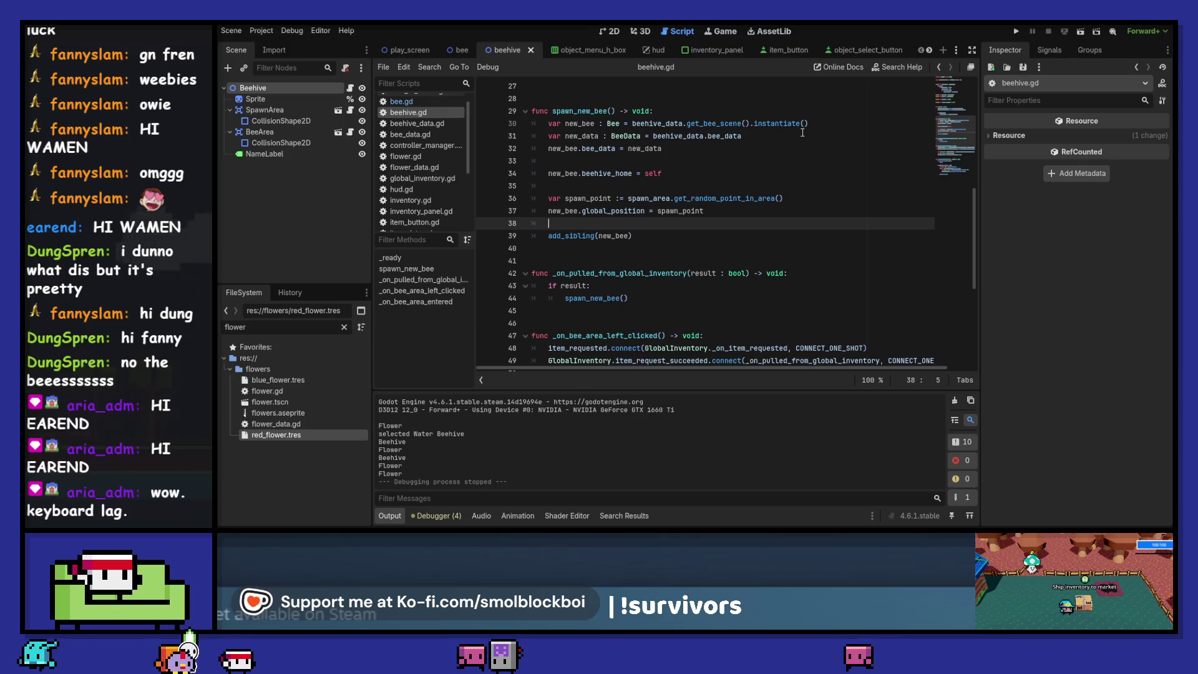
Back in the Bee scene, search the whole project for travel_target
click(459, 48)
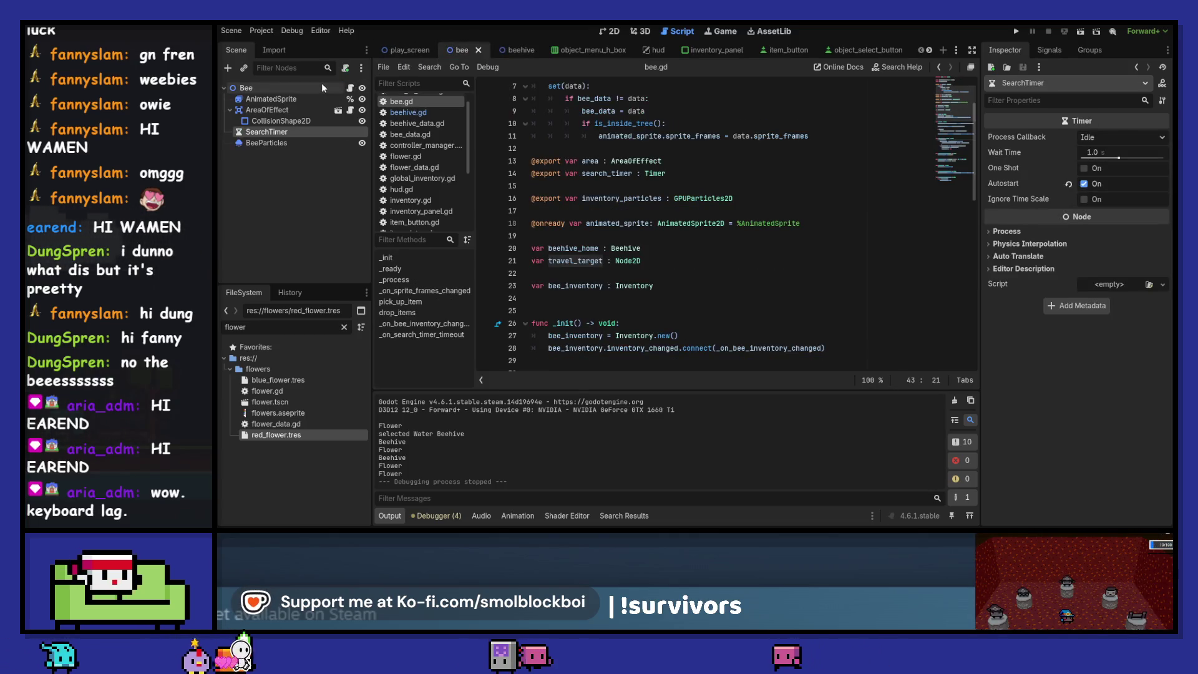
click(324, 88)
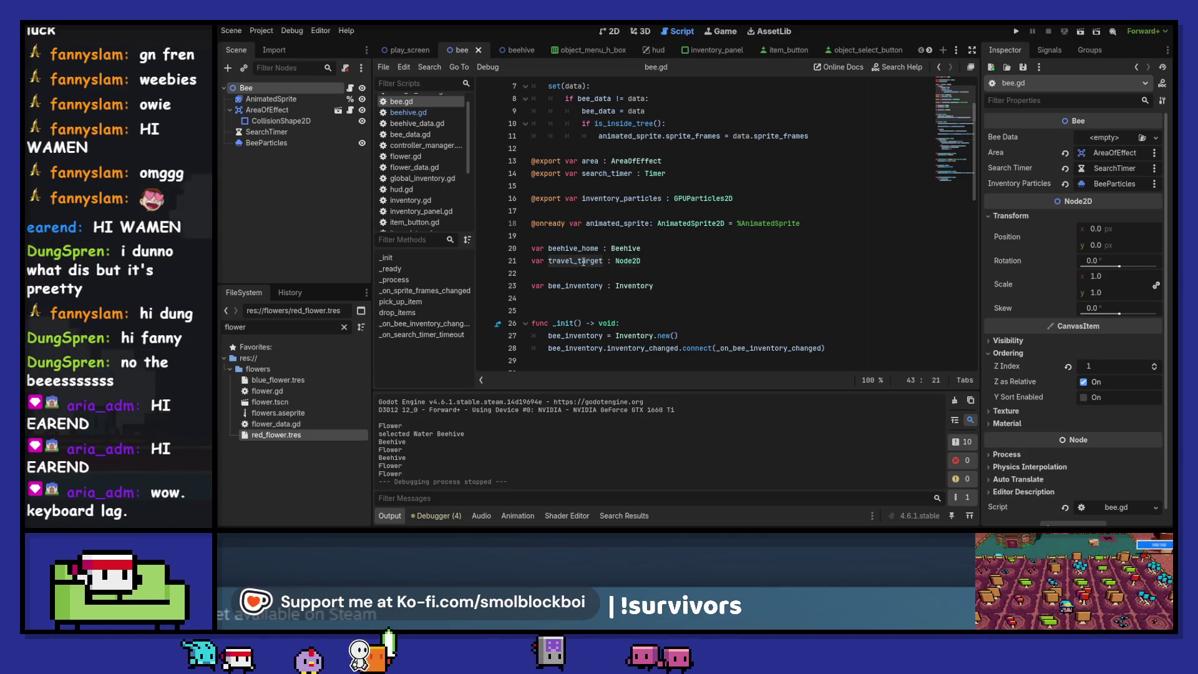
double_click(583, 261)
key(ctrl+shift+f)
click(708, 331)
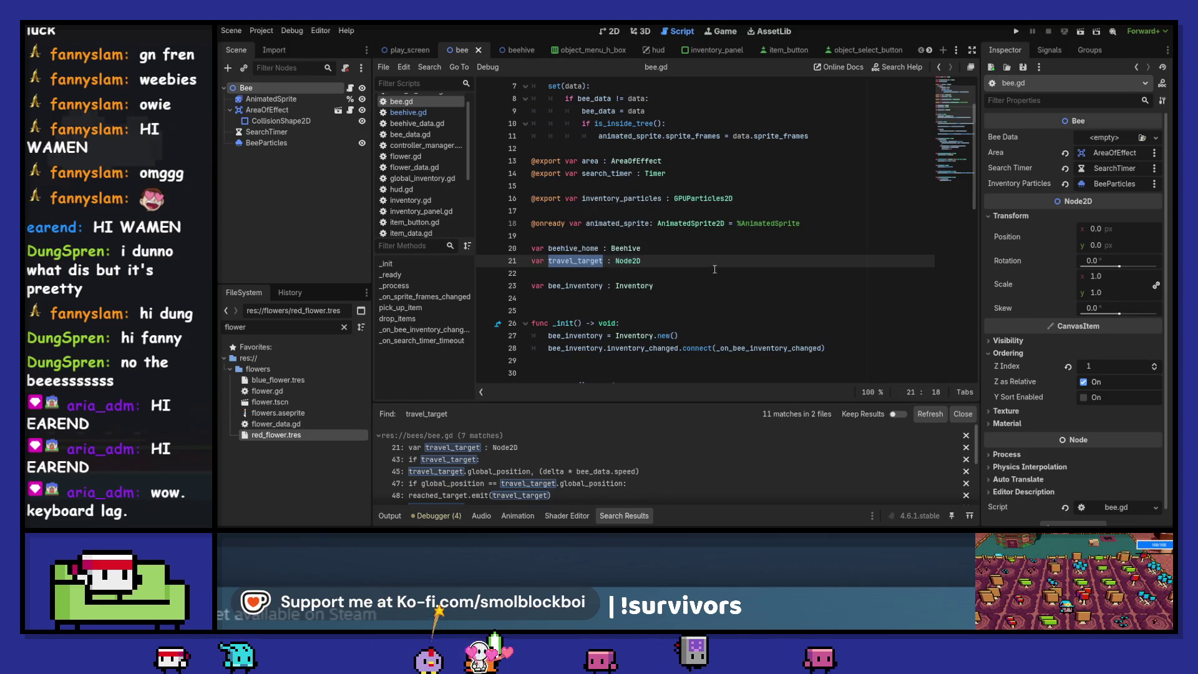
Open the bee.gd line 69 and tile_map_handler.gd line 35 travel_target matches
scroll(628, 447, down, 2)
scroll(628, 444, down, 2)
click(598, 441)
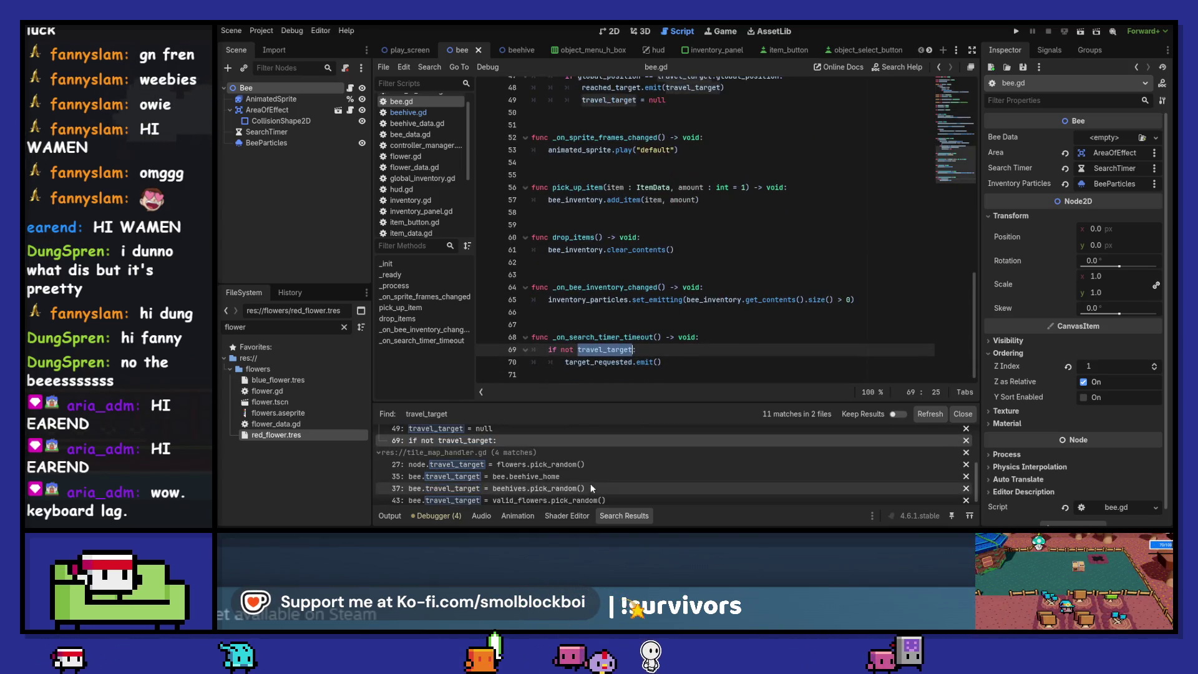
scroll(604, 459, down, 1)
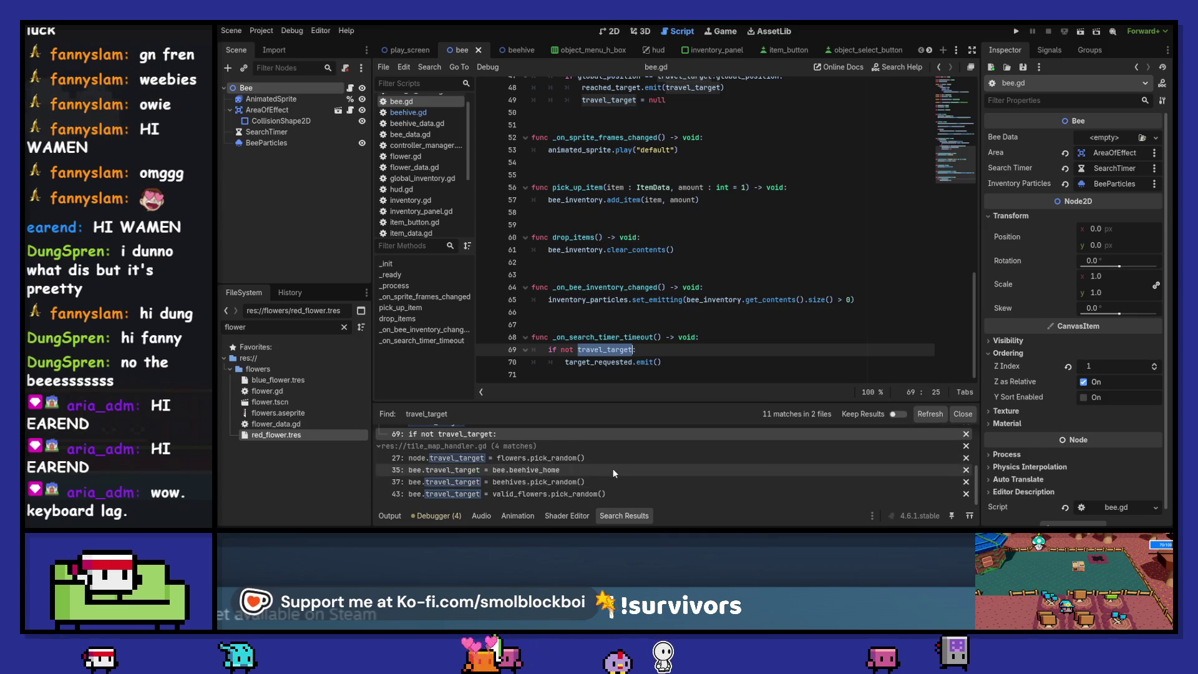
click(613, 469)
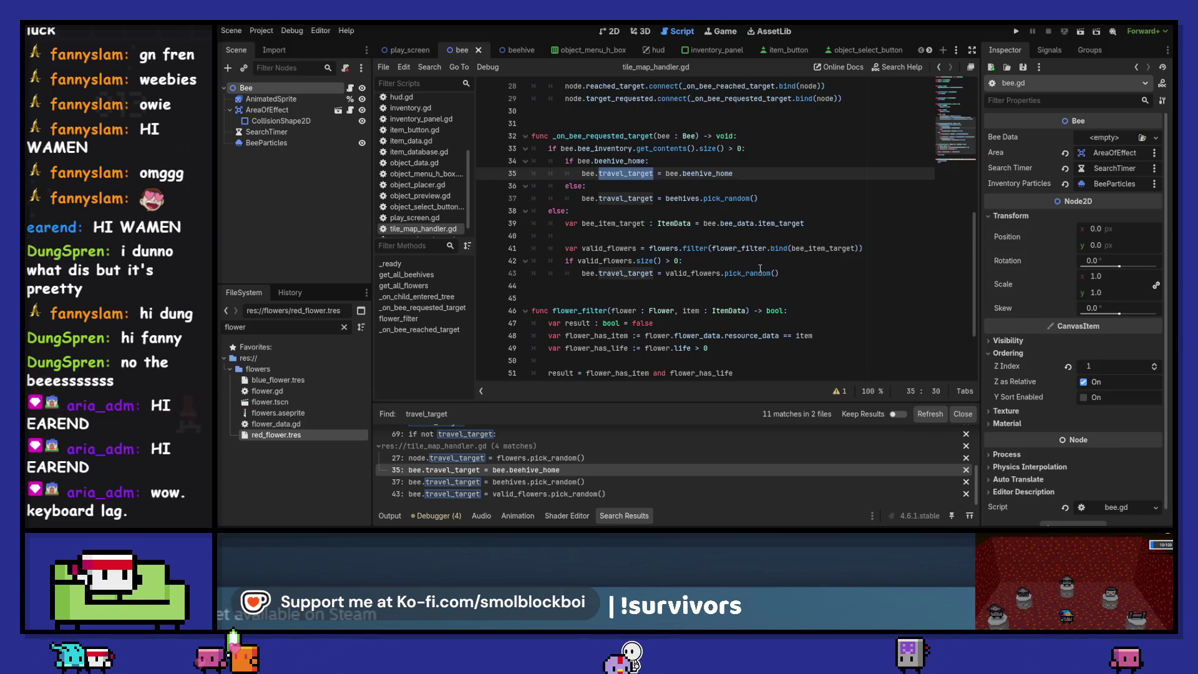
Debug-run with a breakpoint at tile_map_handler.gd line 43, continue twice, then close the game and remove the breakpoint
click(485, 273)
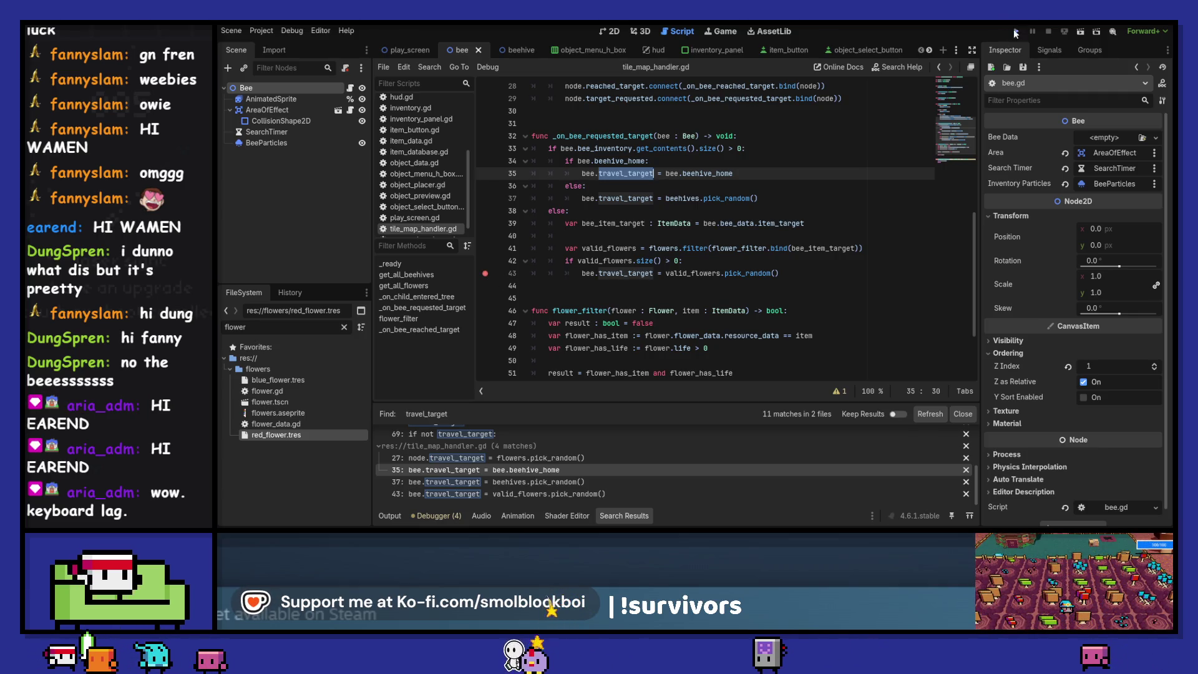
click(1016, 31)
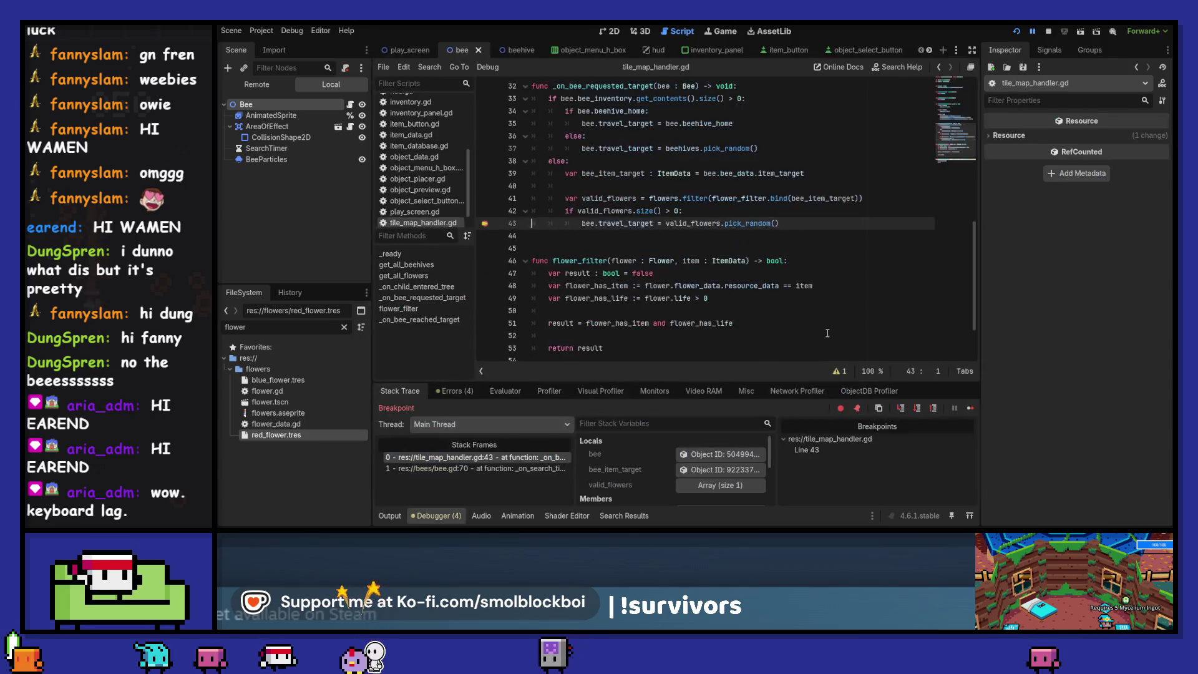
click(970, 408)
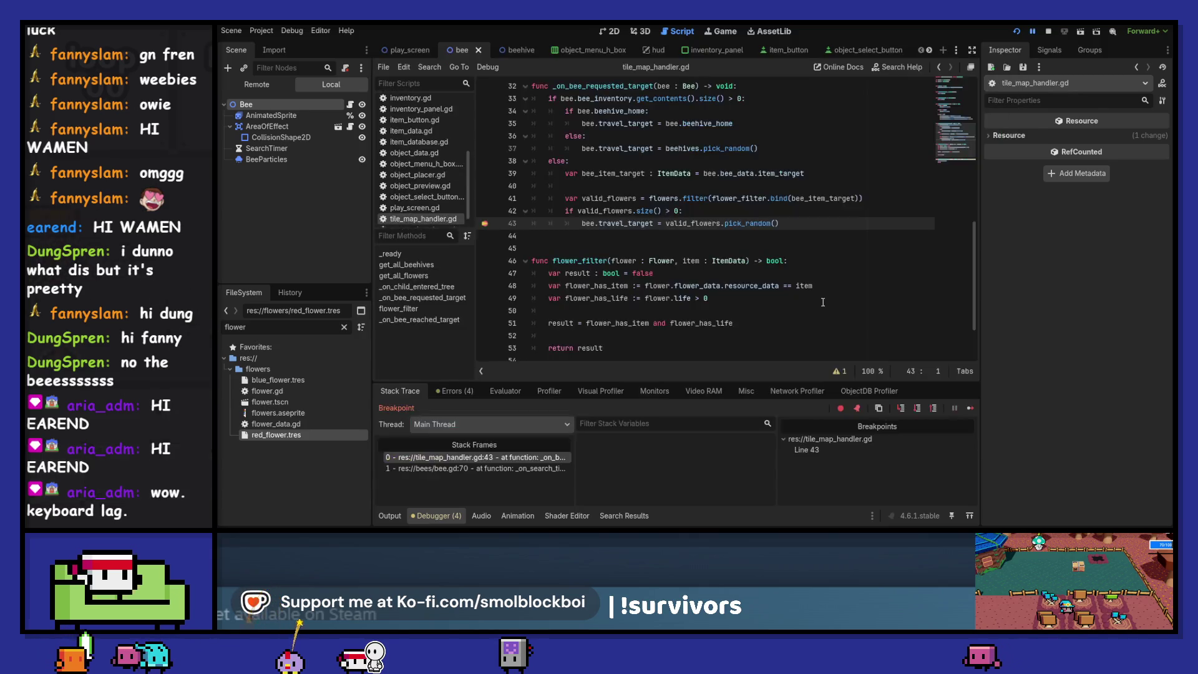
click(970, 408)
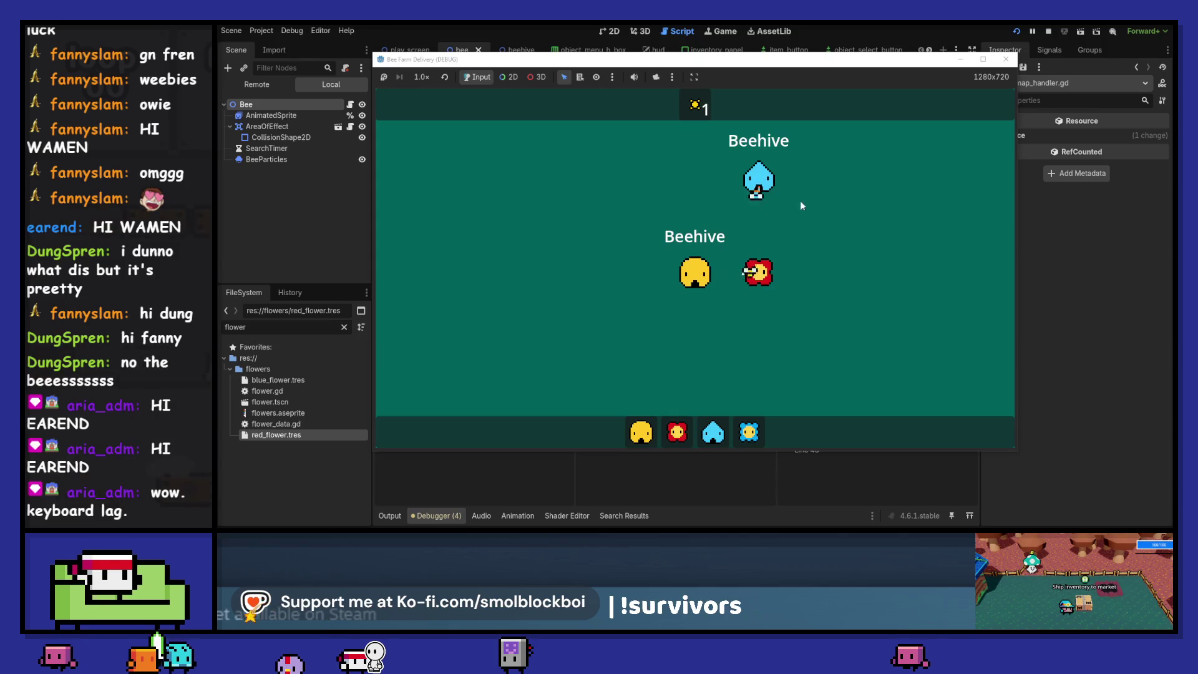
click(1008, 60)
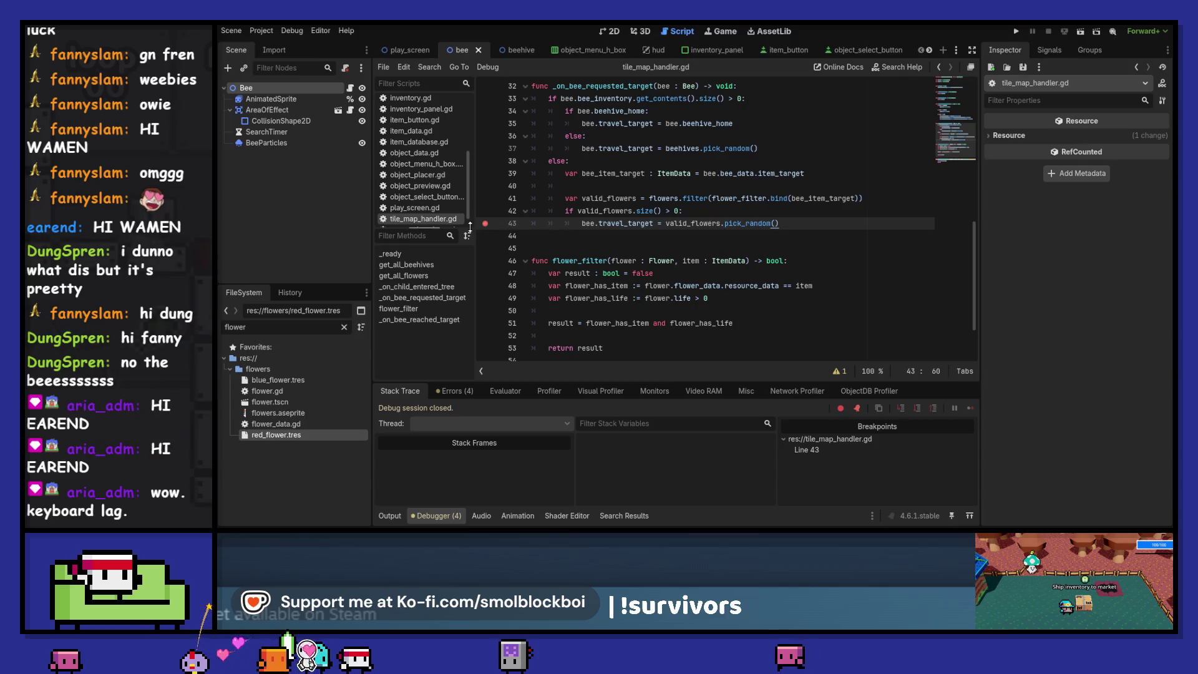
click(486, 224)
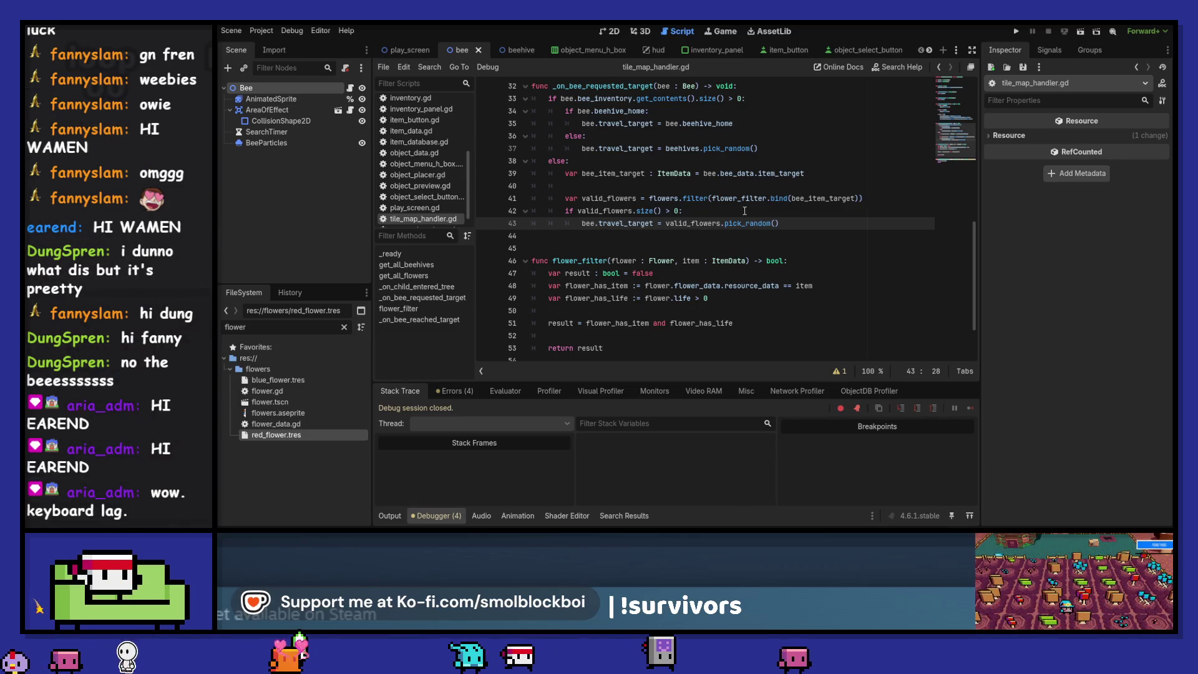
Delete line 27, which gives each new bee a random flower travel_target, and run the game
scroll(745, 210, down, 2)
scroll(745, 211, up, 4)
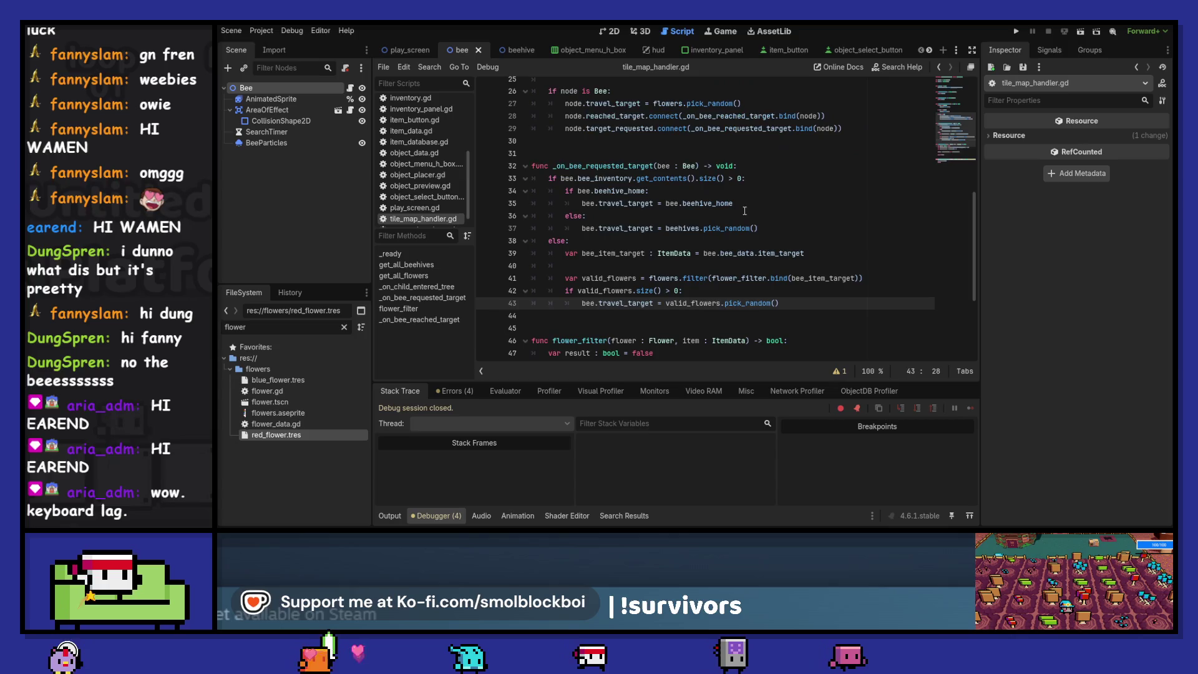
scroll(745, 211, up, 3)
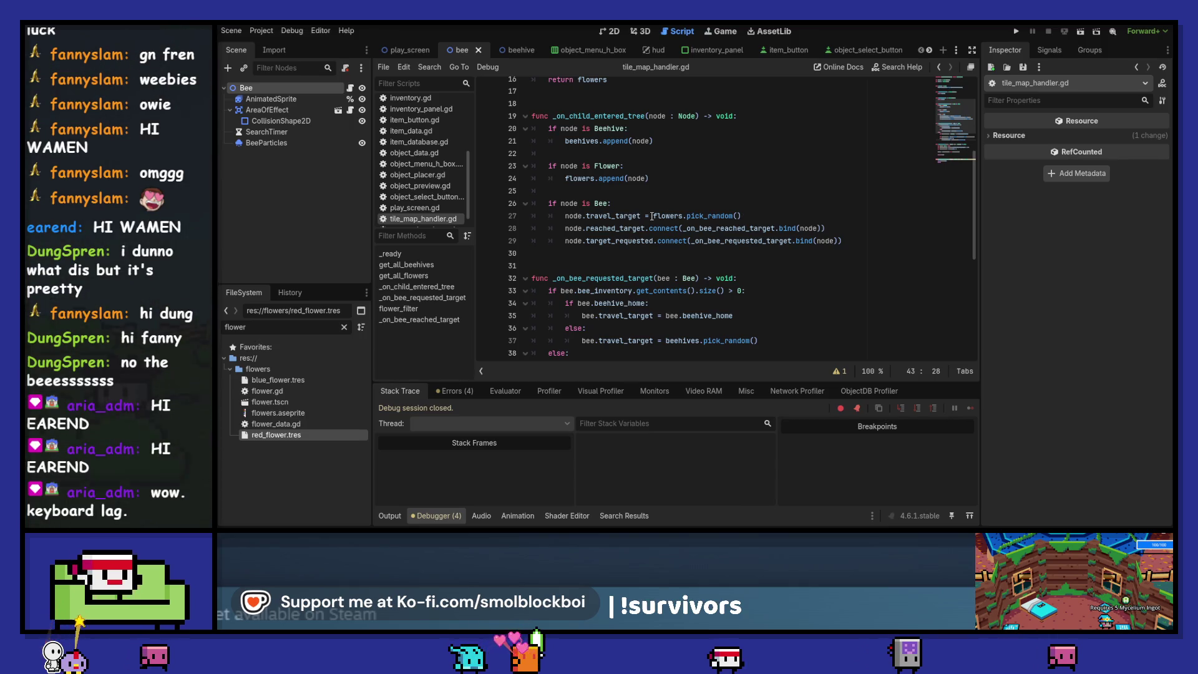
click(772, 210)
key(shift+Up)
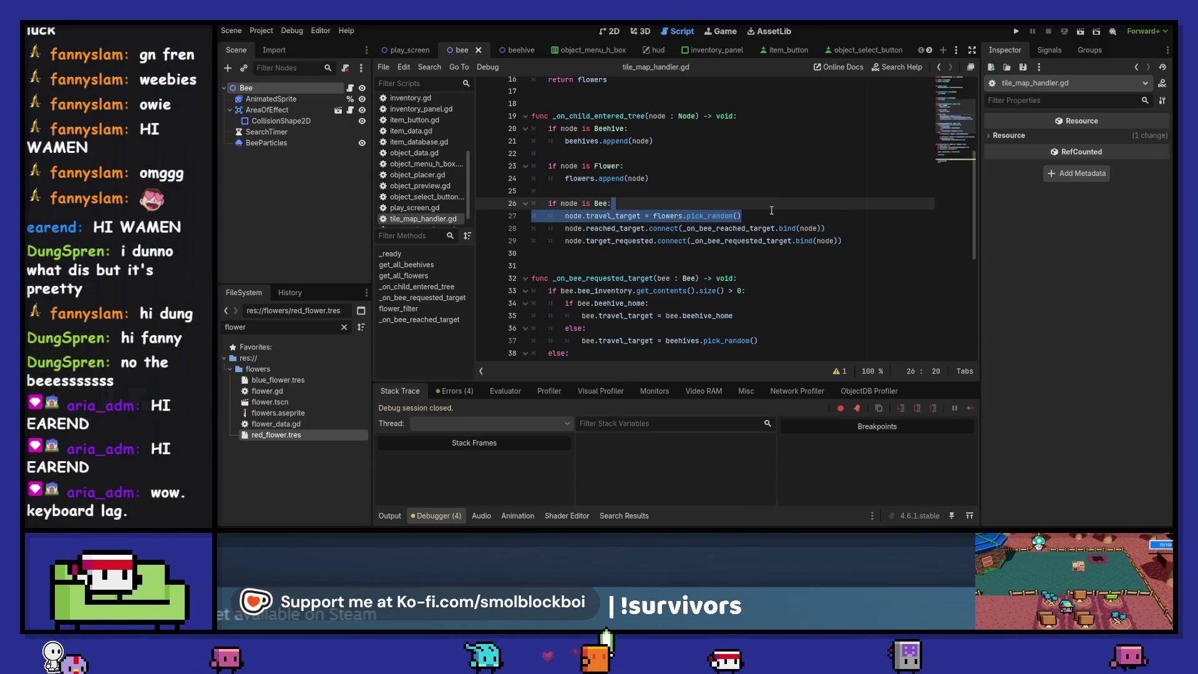
key(BackSpace)
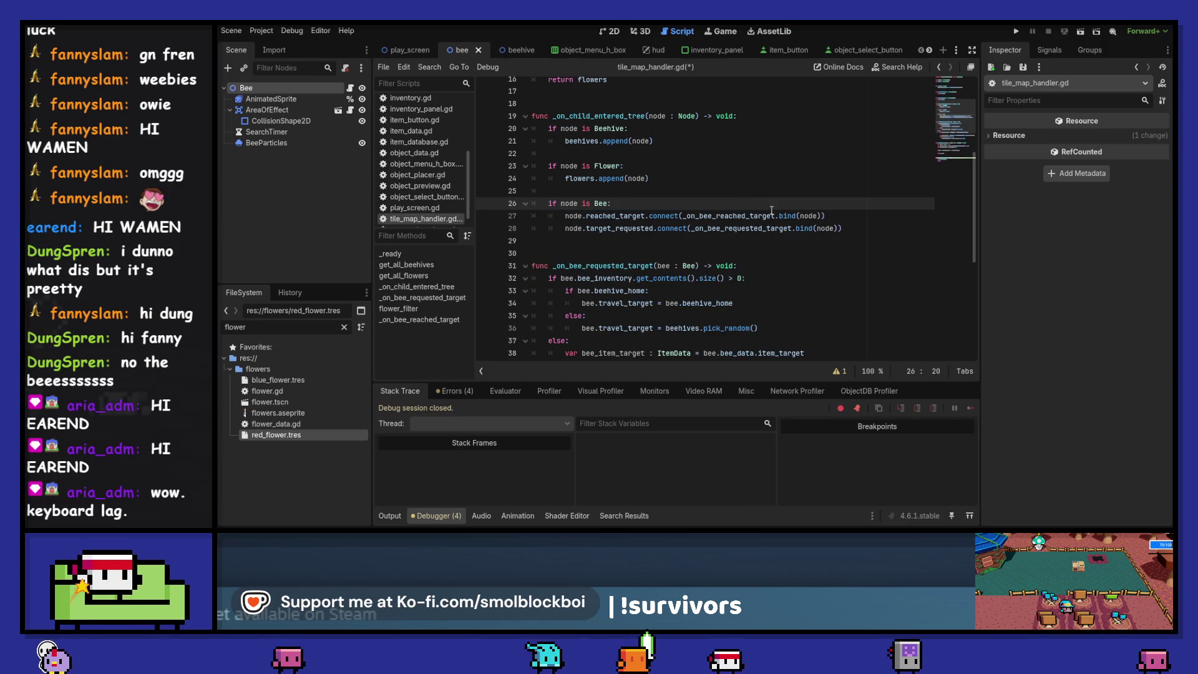
key(F5)
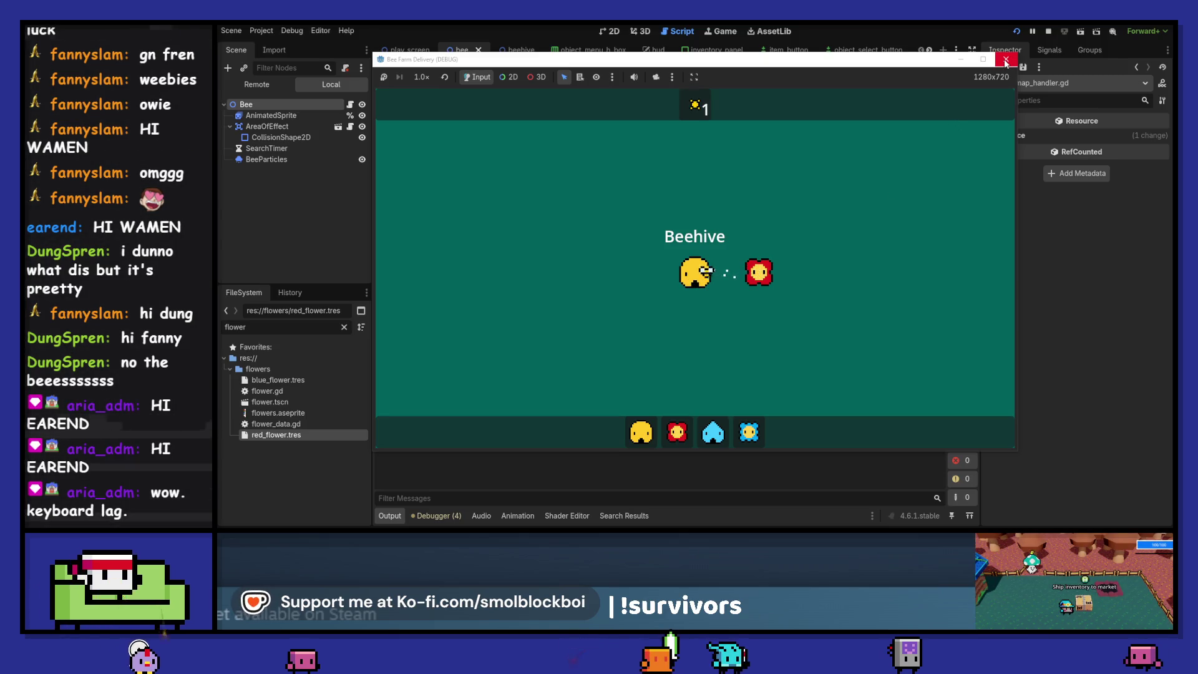
Restart the game and place a blue beehive near the top of the field
key(alt+F4)
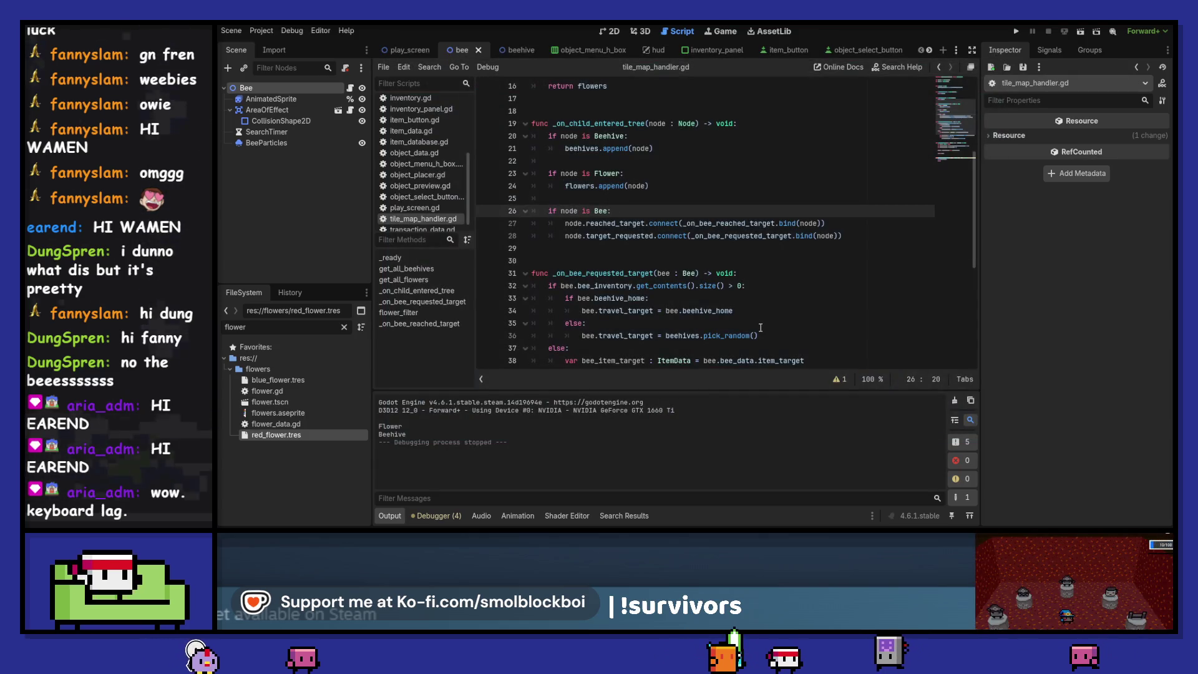
key(F5)
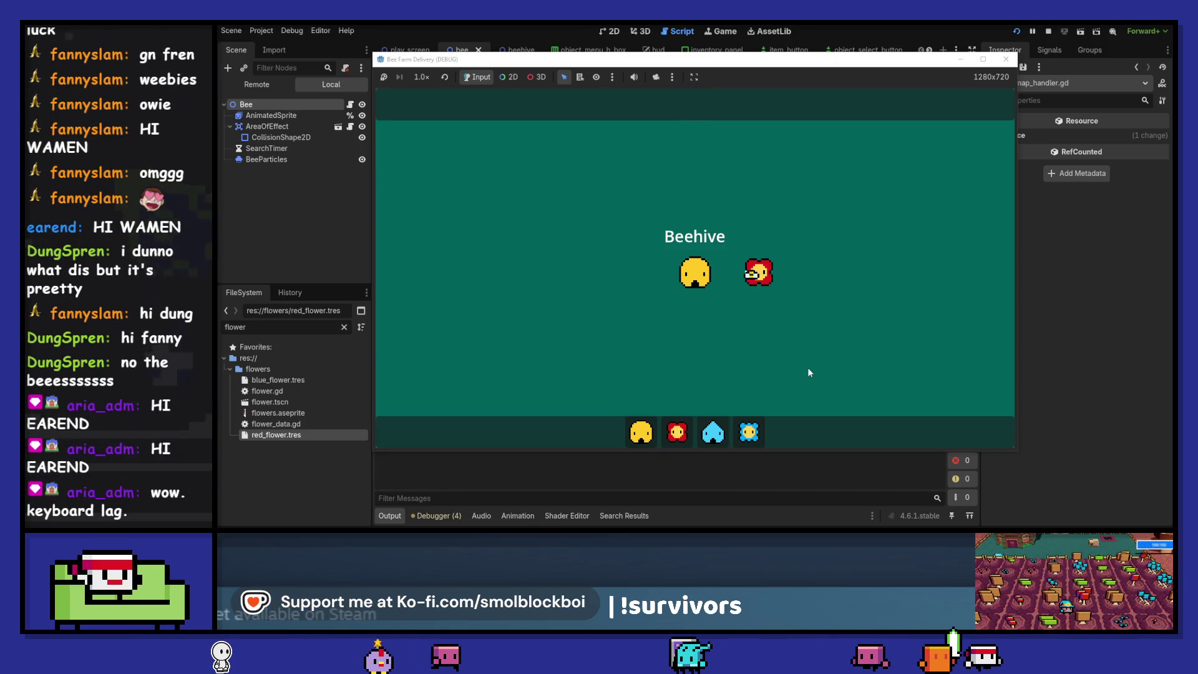
click(729, 422)
click(755, 171)
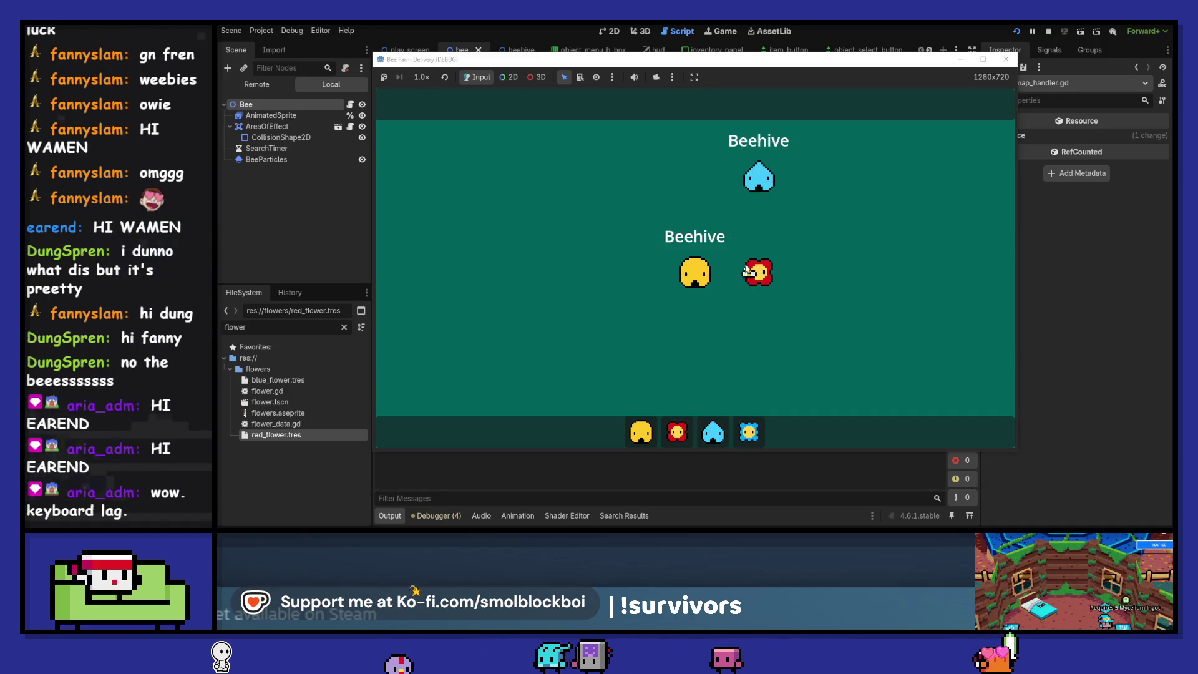
Place a blue flower in the garden, then send a bee from the blue beehive to the red flower
click(750, 435)
click(758, 367)
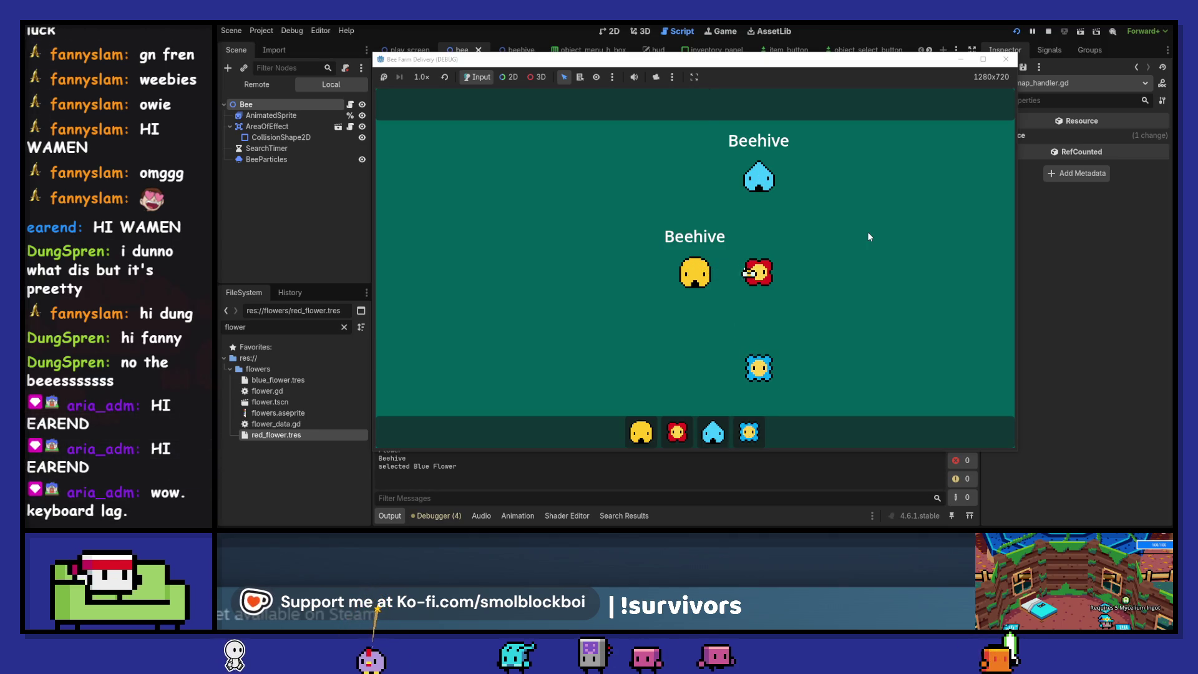
click(759, 179)
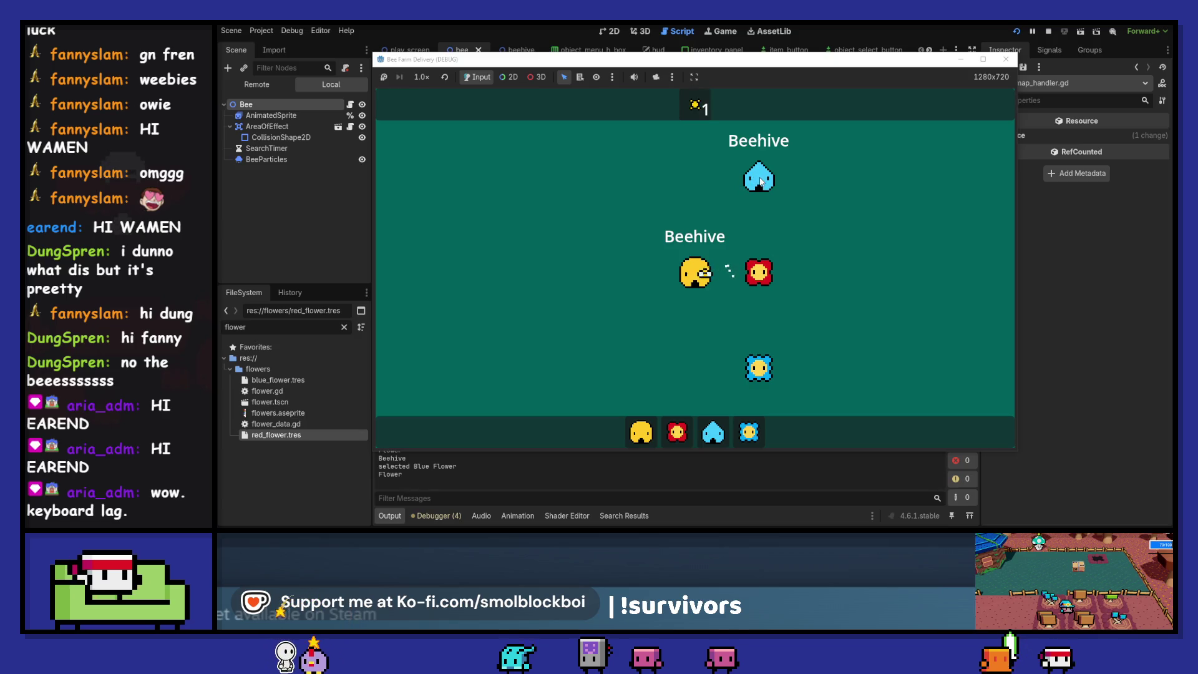
click(761, 373)
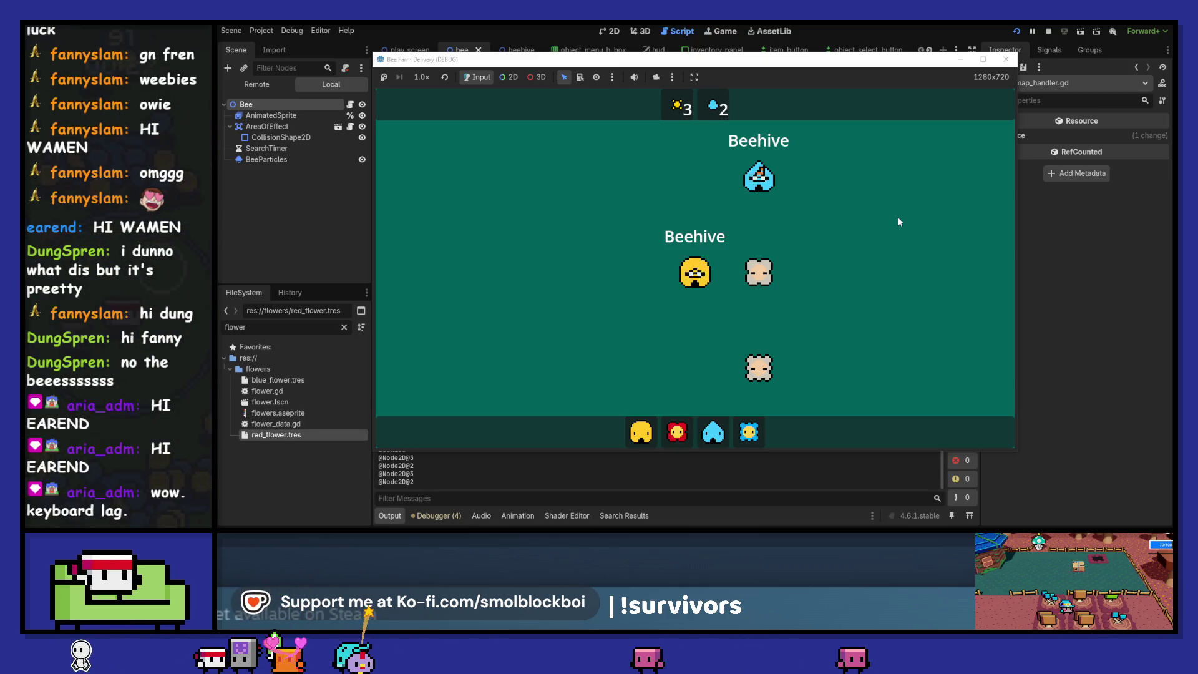
Close the running Bee Farm Delivery game window to end the debug session
click(1006, 60)
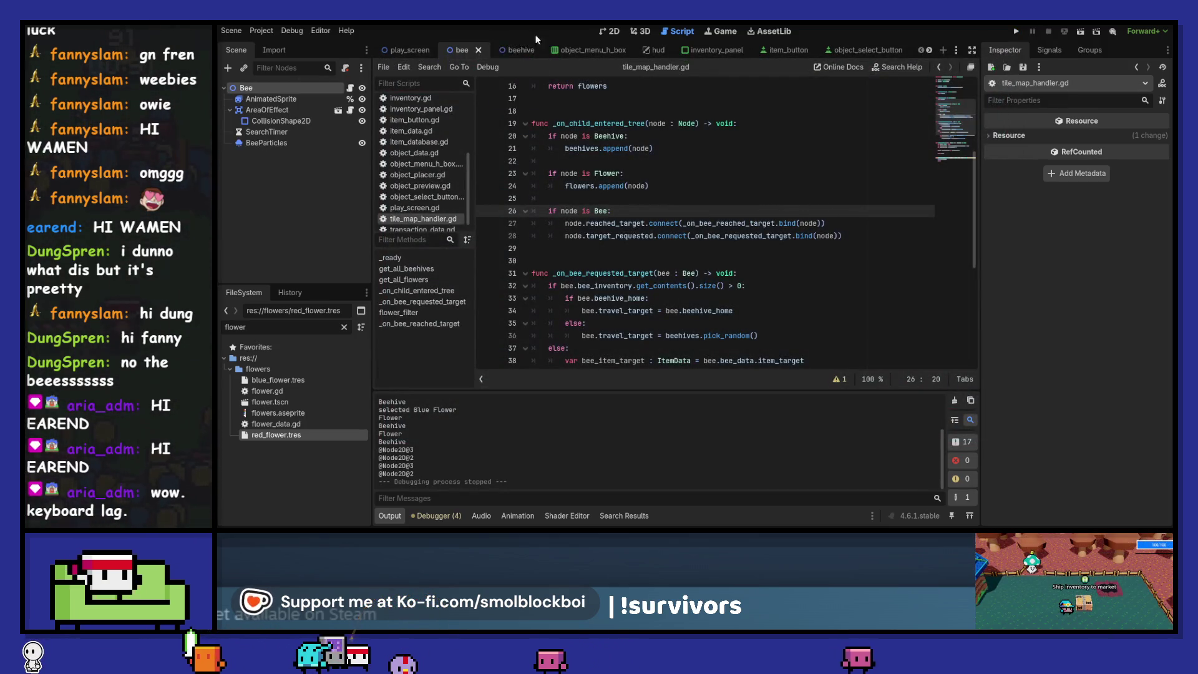
Switch to the flower scene's flower.gd and go to the Bee check in _on_area_entered
click(930, 50)
click(859, 50)
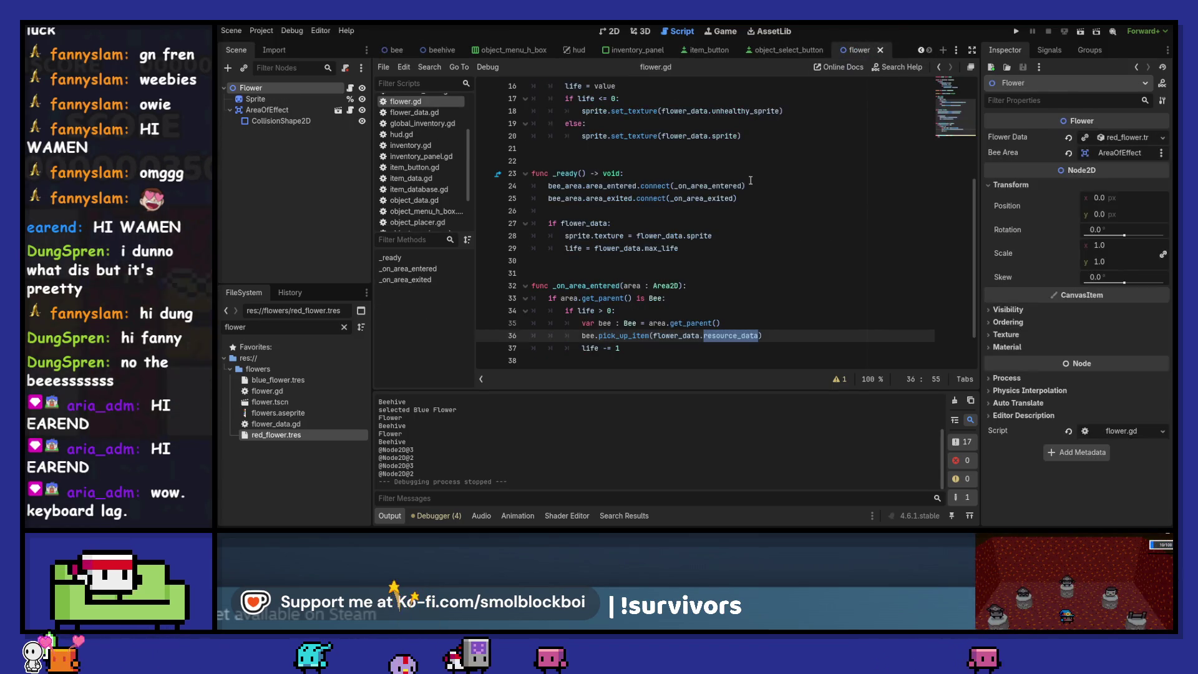
scroll(751, 180, down, 2)
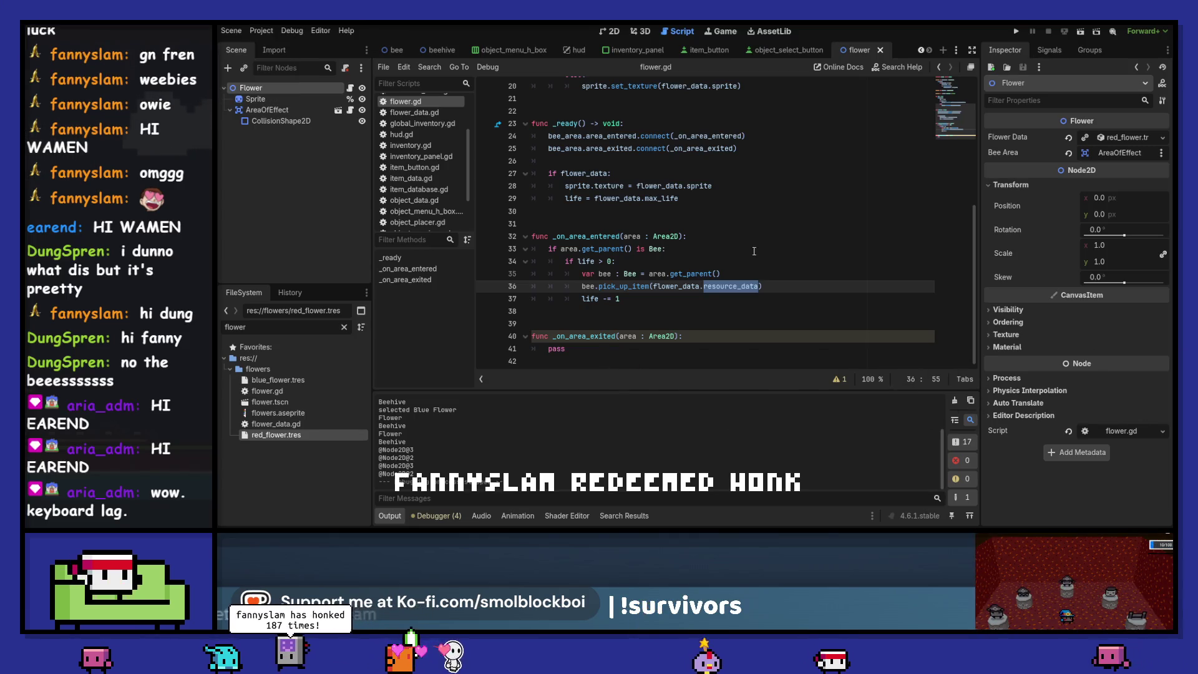
click(781, 248)
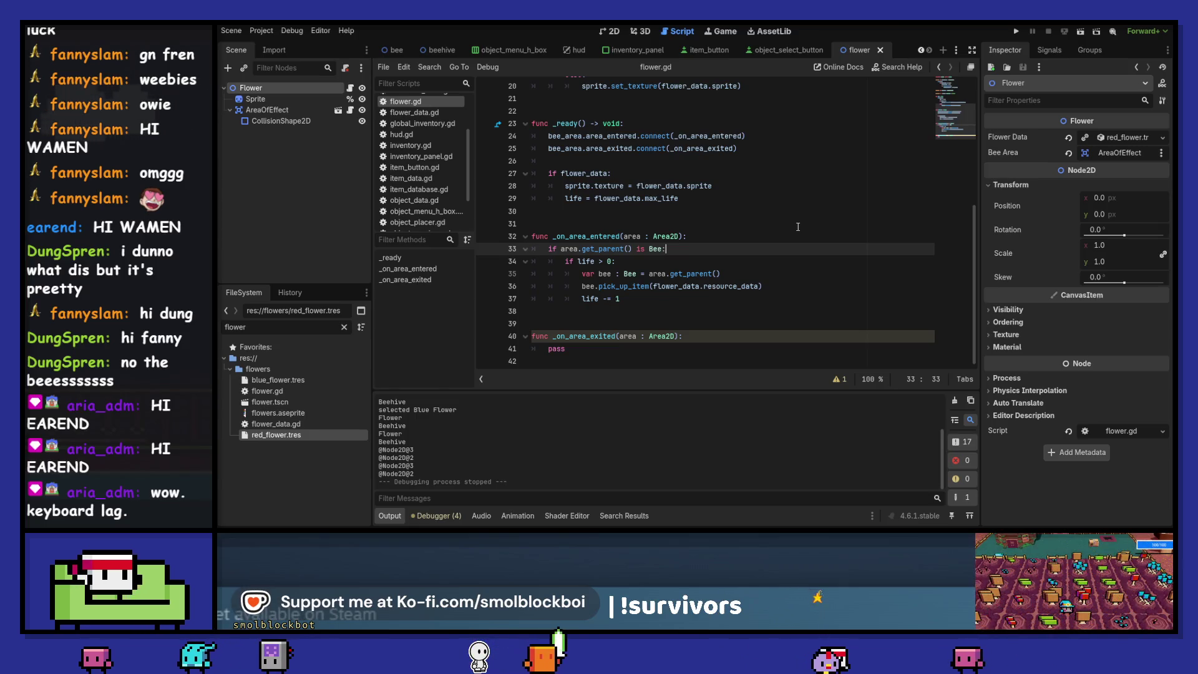
Declare 'var bee : Bee = area.get_parent()' under the Bee check and delete the duplicate declaration
key(Return)
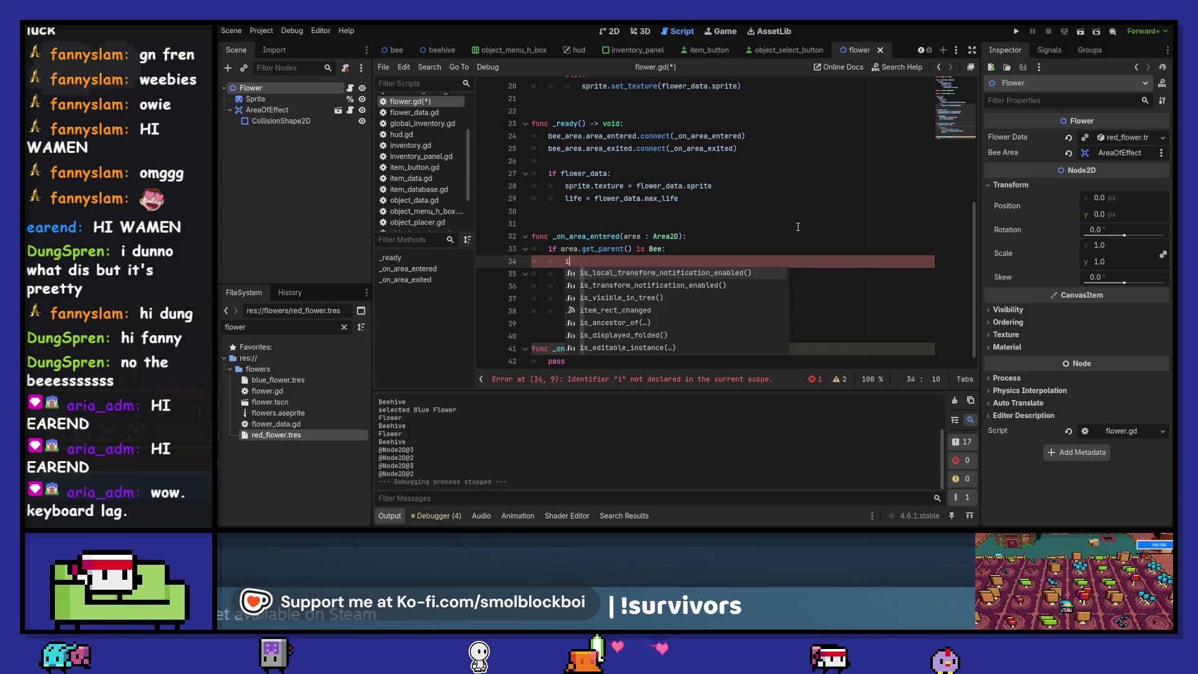
key(BackSpace)
key(Up)
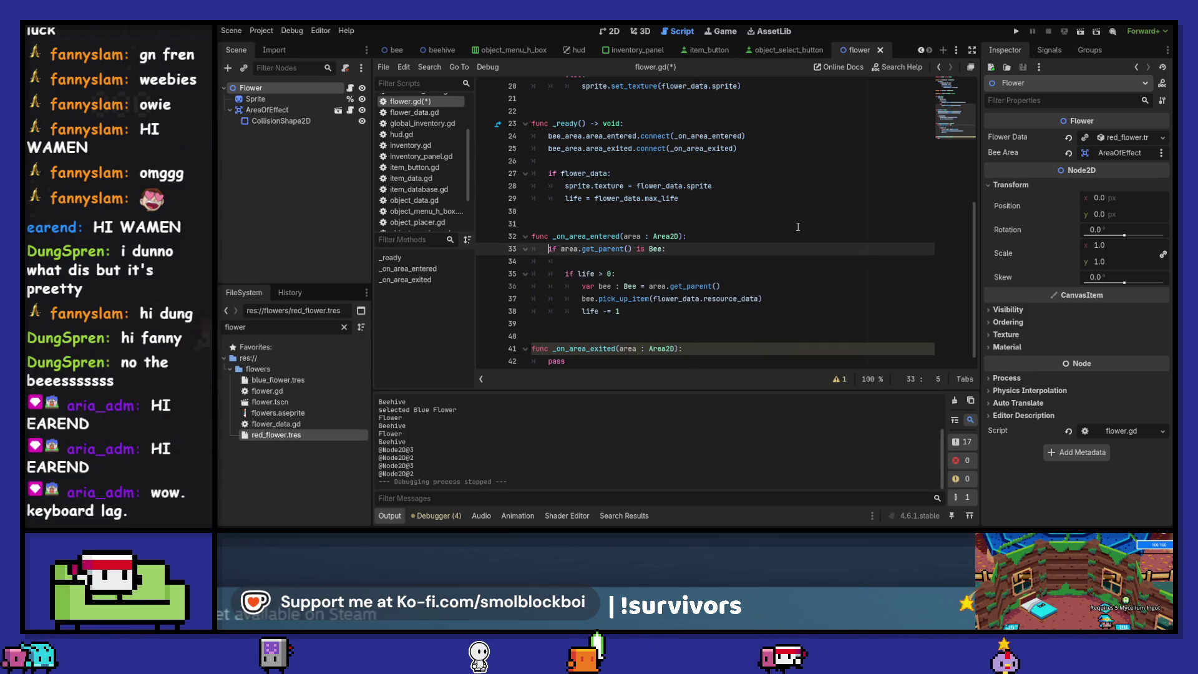
key(ctrl+shift+Return)
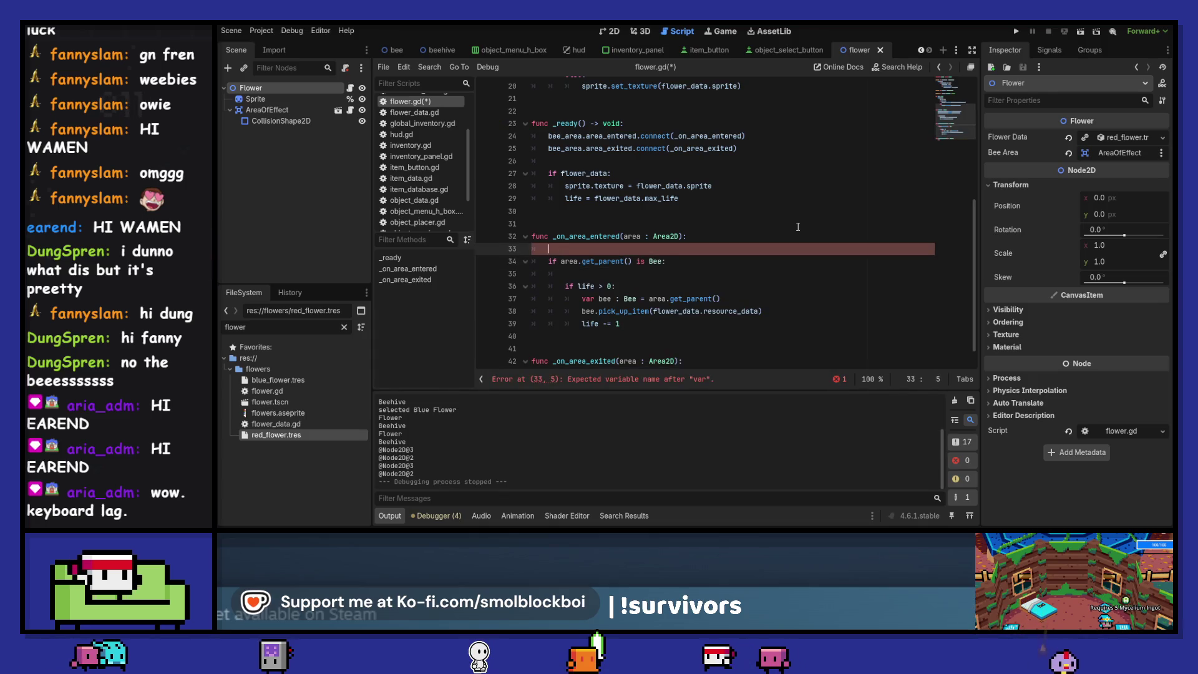
key(ctrl+z)
text(var )
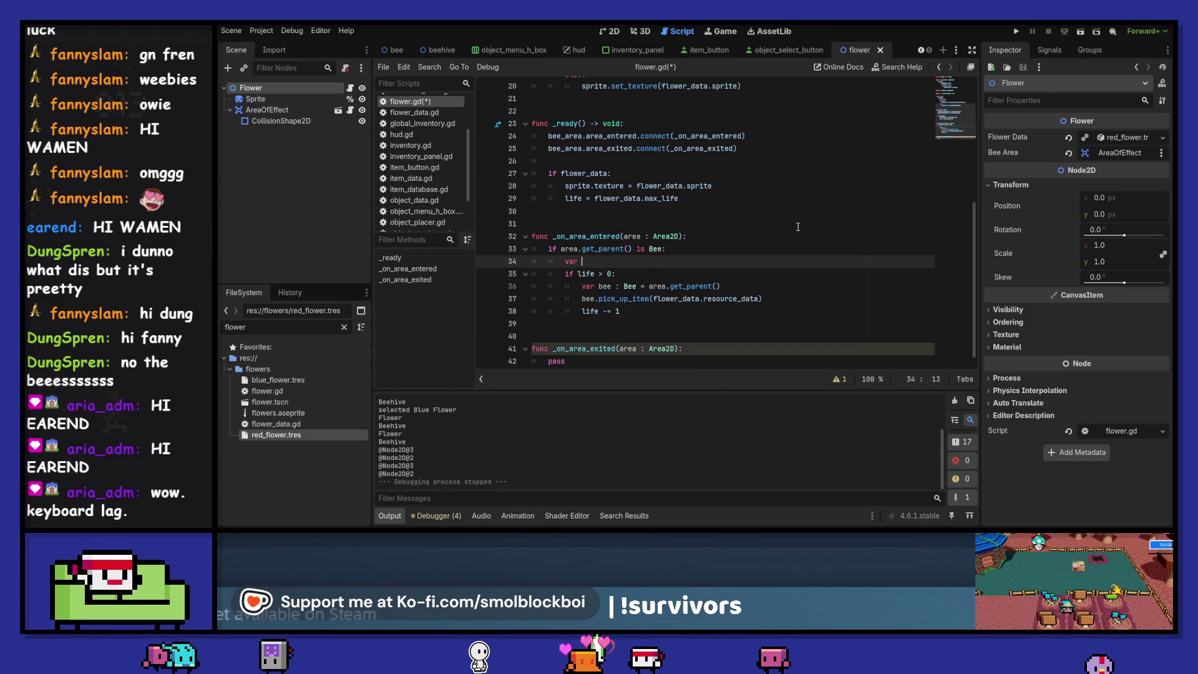
text(bee : )
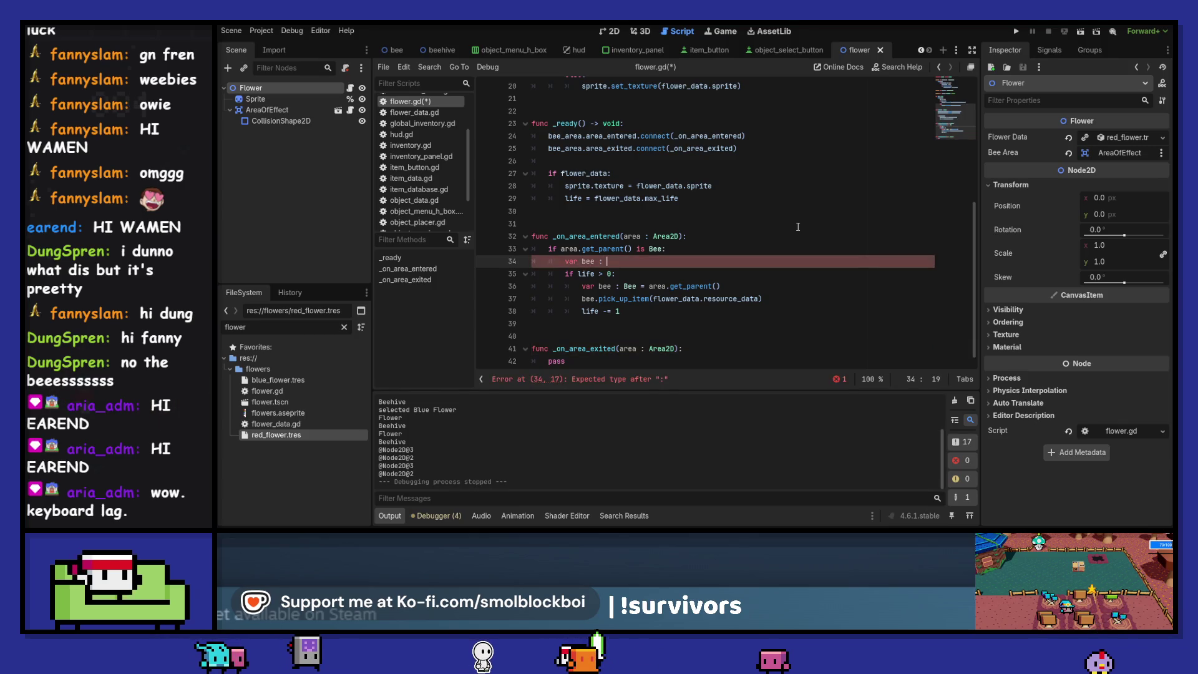
text(Bee = a)
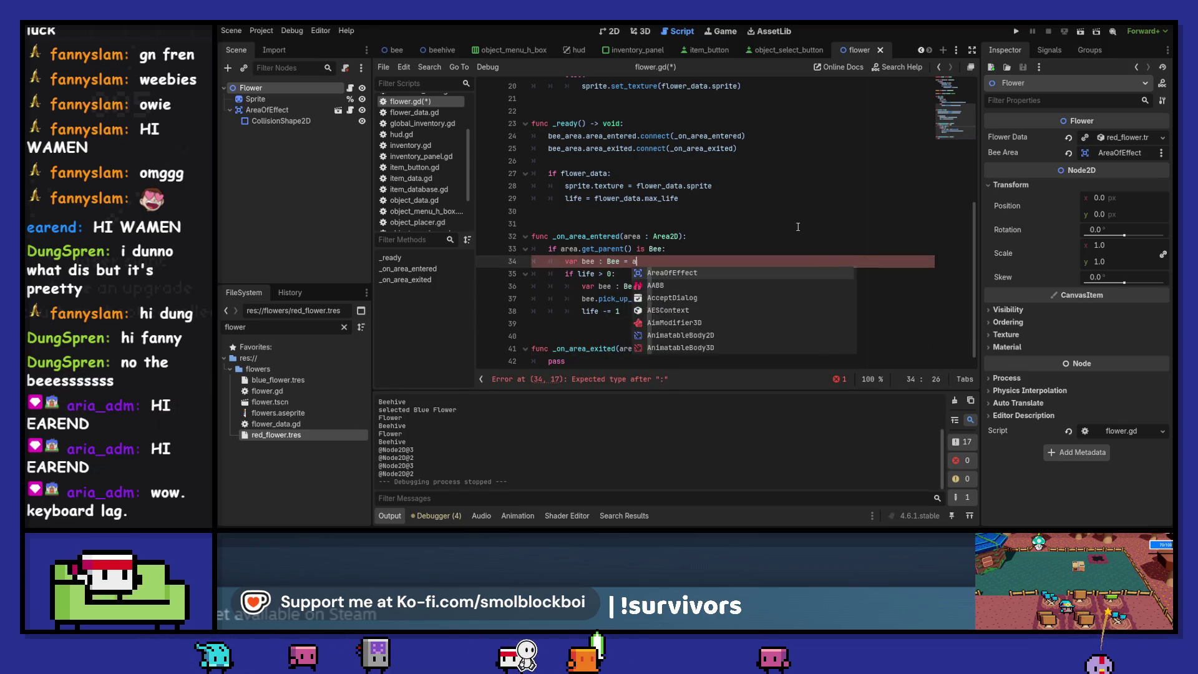
text(rea.get+pa)
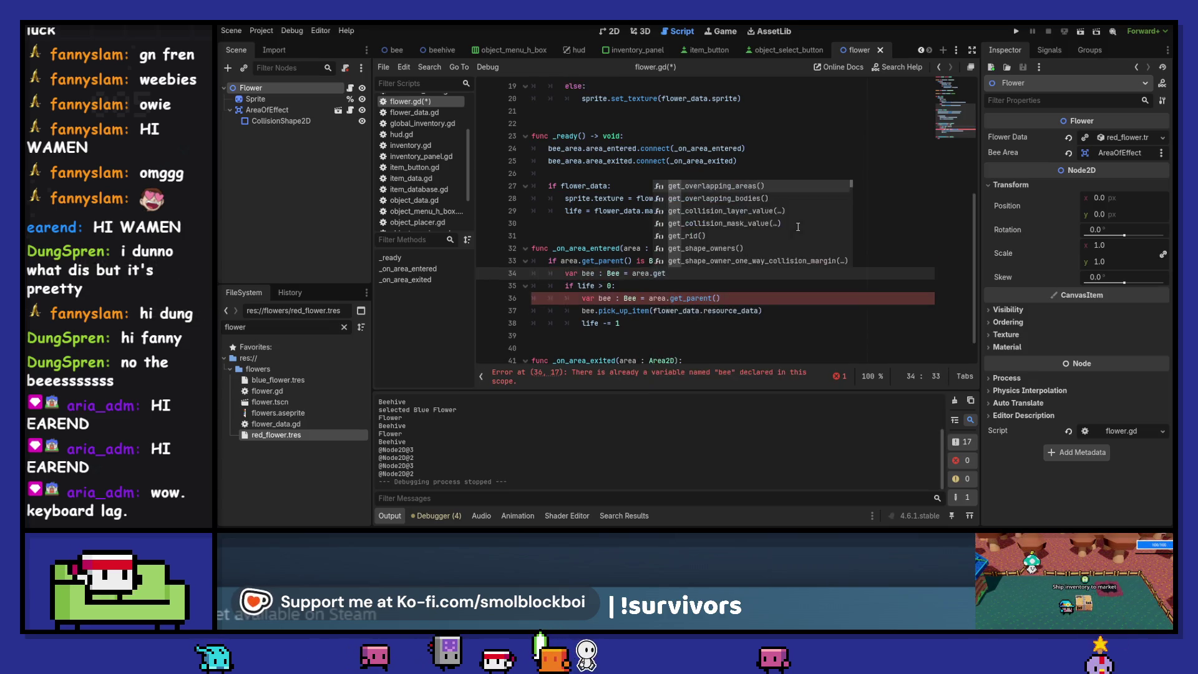
key(BackSpace)
key(BackSpace)
key(BackSpace)
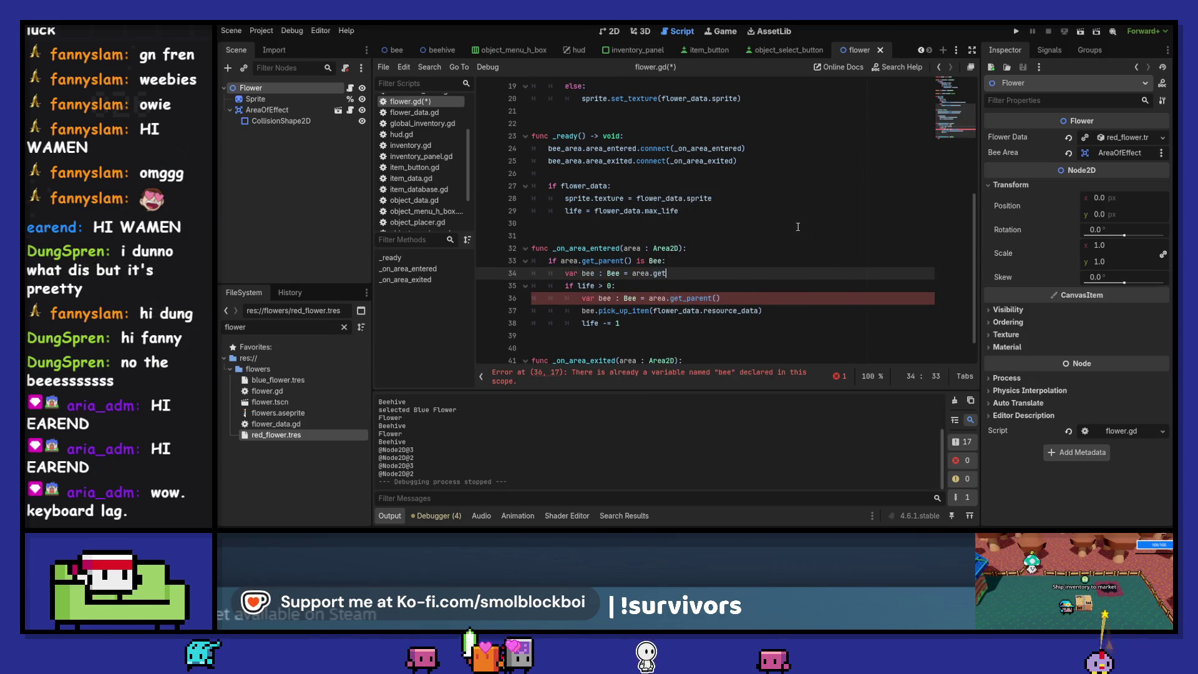
text(_parent())
key(ctrl+Left)
key(ctrl+Left)
key(ctrl+Left)
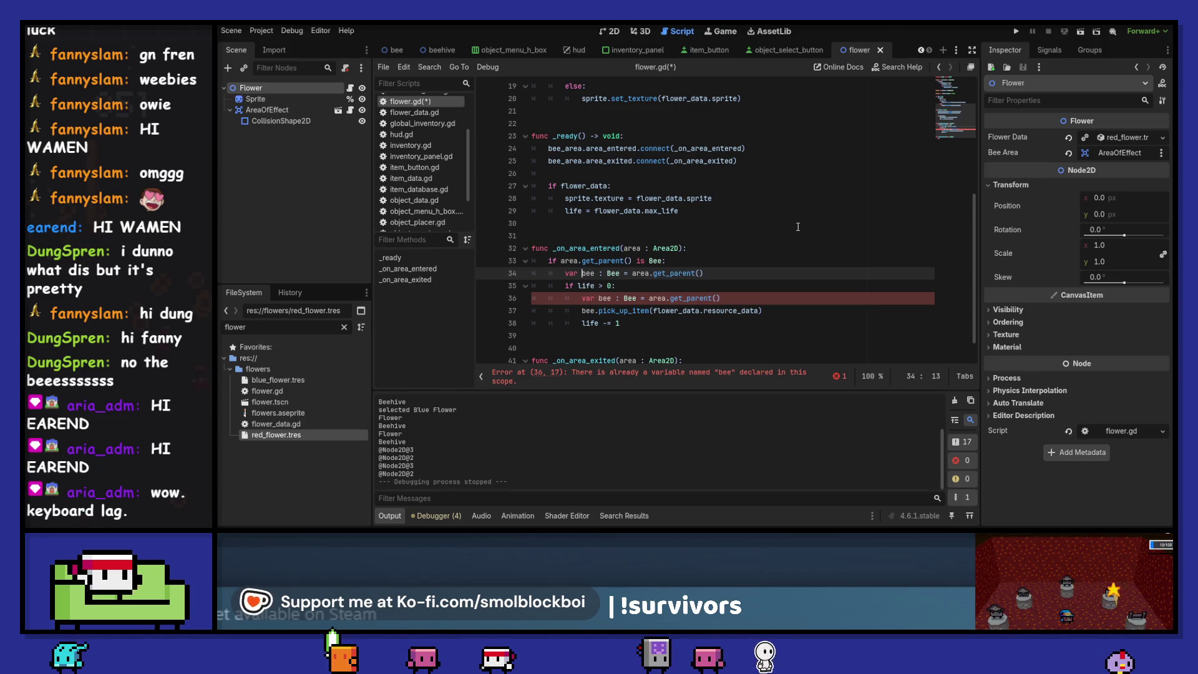
key(Down)
key(Down)
key(Left)
key(Left)
key(Left)
key(Home)
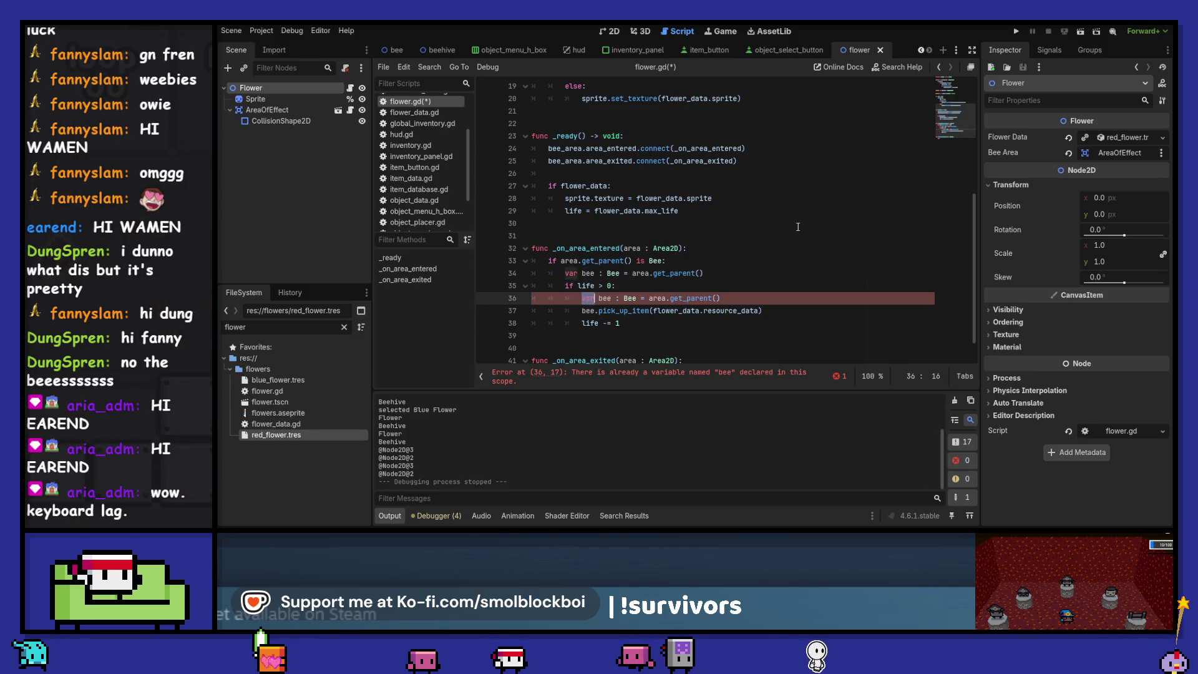
key(ctrl+shift+Right)
key(ctrl+shift+Right)
key(ctrl+shift+Right)
key(shift+End)
key(ctrl+shift+k)
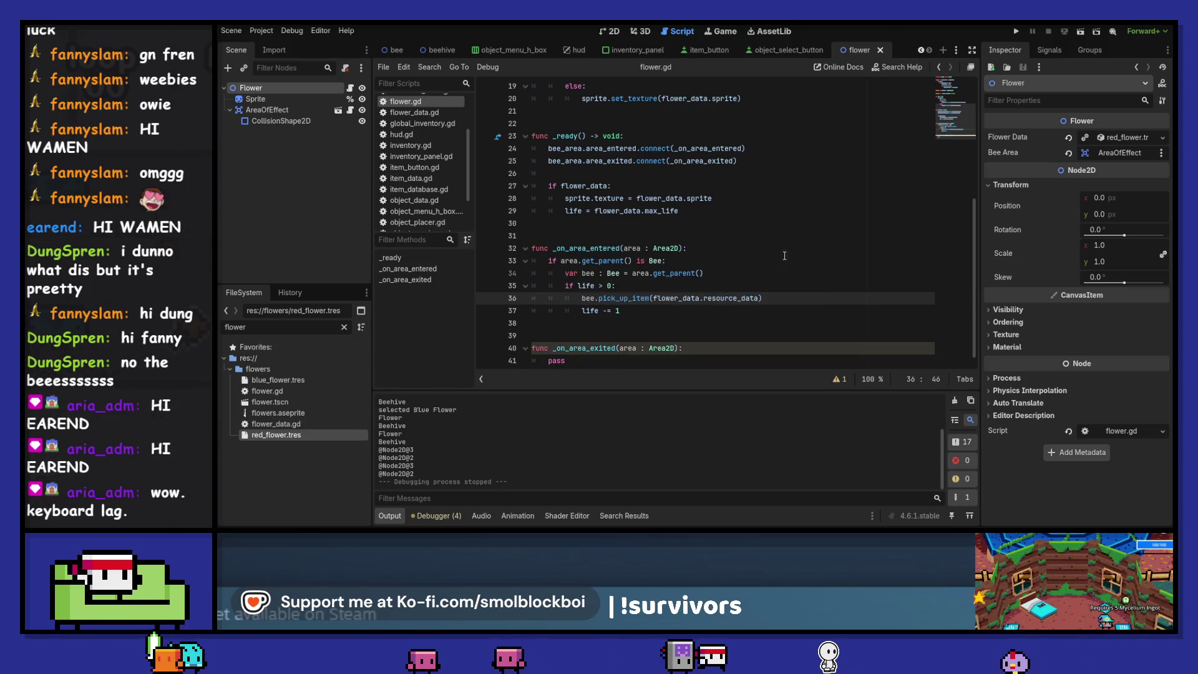
Add an if bee_inventory.has_item(GlobalInventory.database.WATER_ITEM) check that calls bee.drop_items()
click(719, 273)
key(Return)
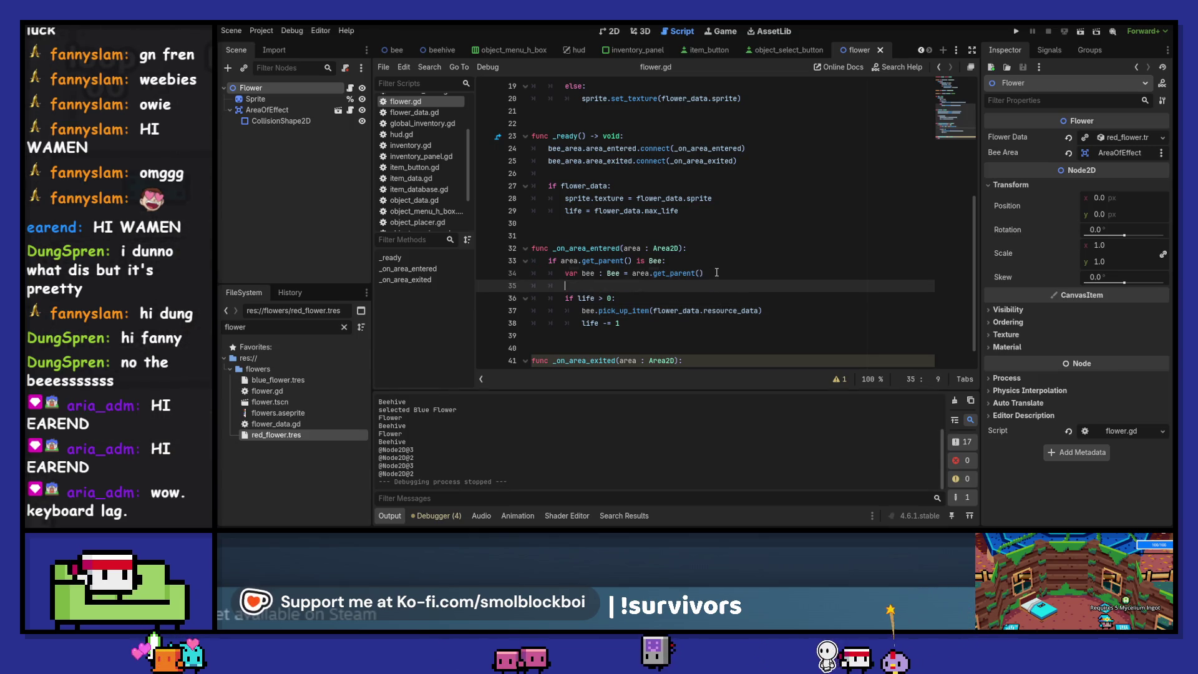
text(if bee.bee_in)
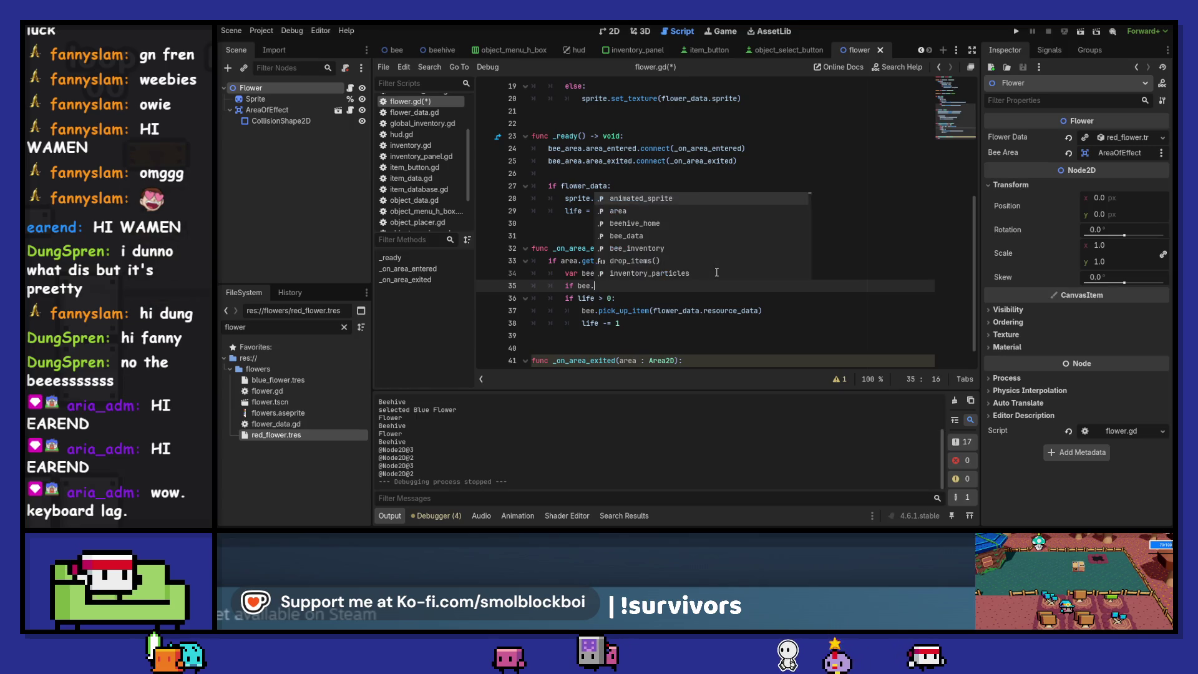
text(ve)
key(Return)
text(.)
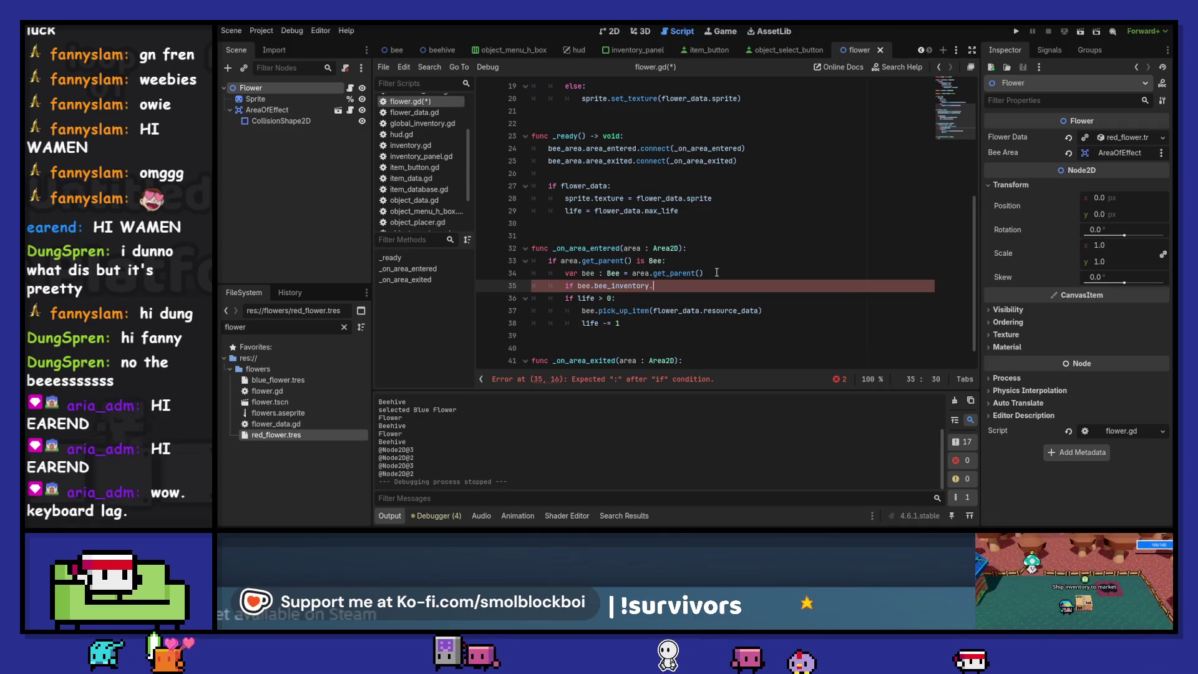
text(has)
key(Return)
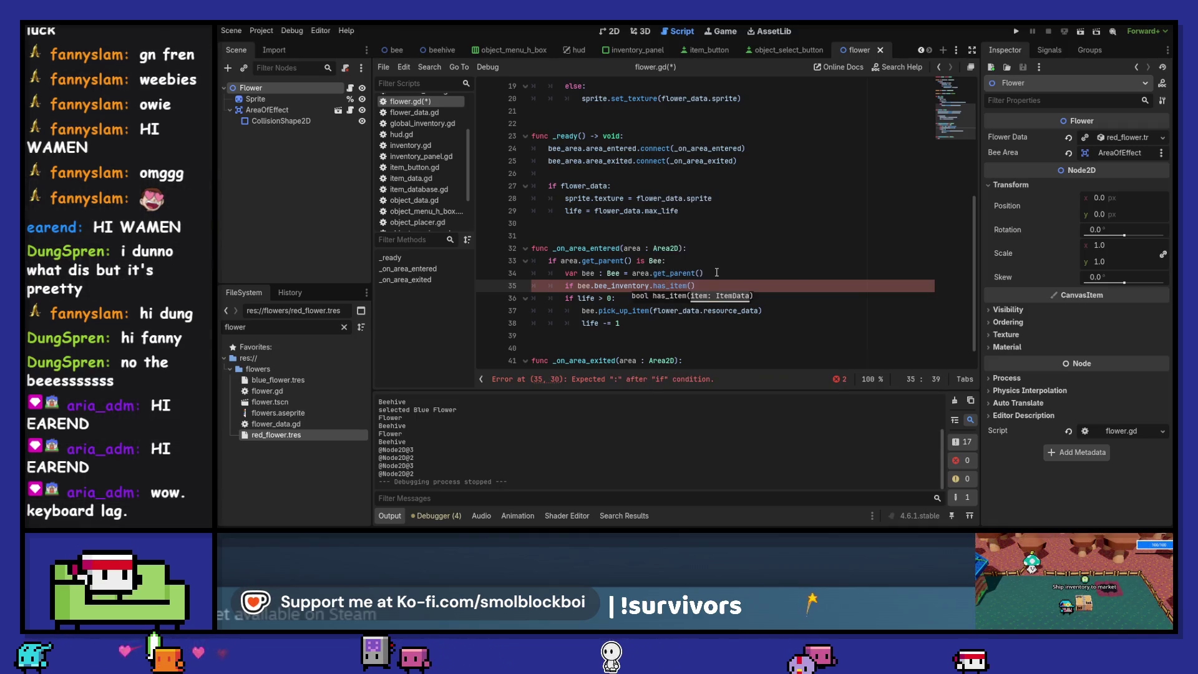
text(Global)
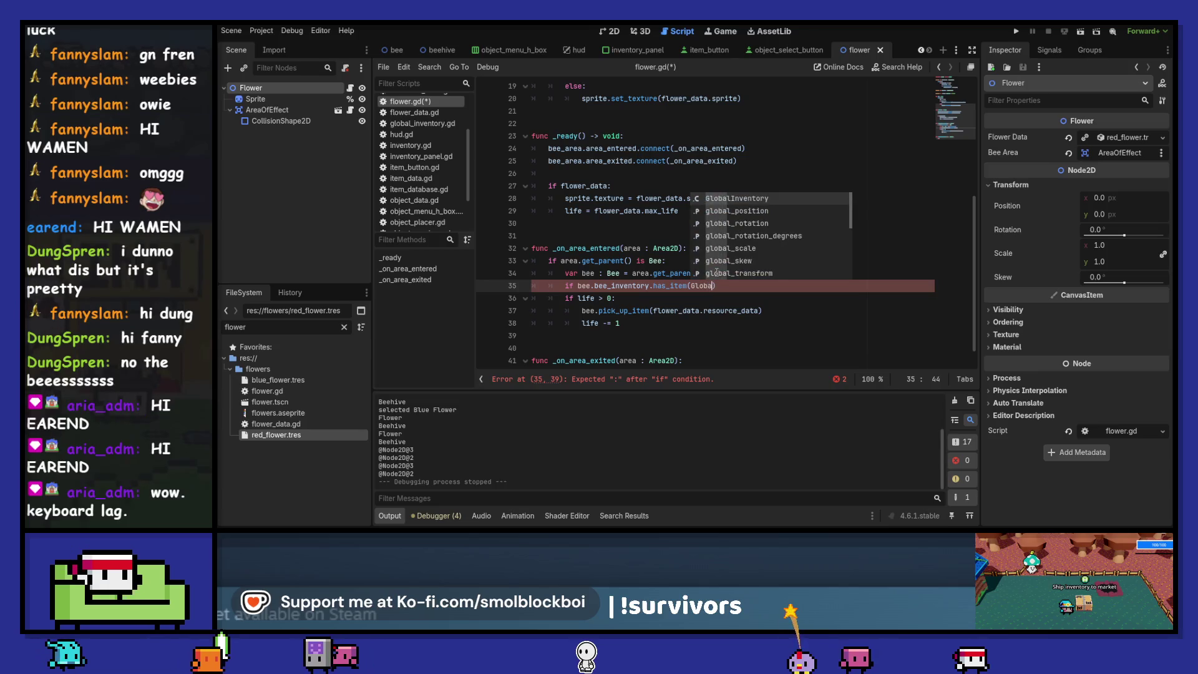
key(Return)
text(.)
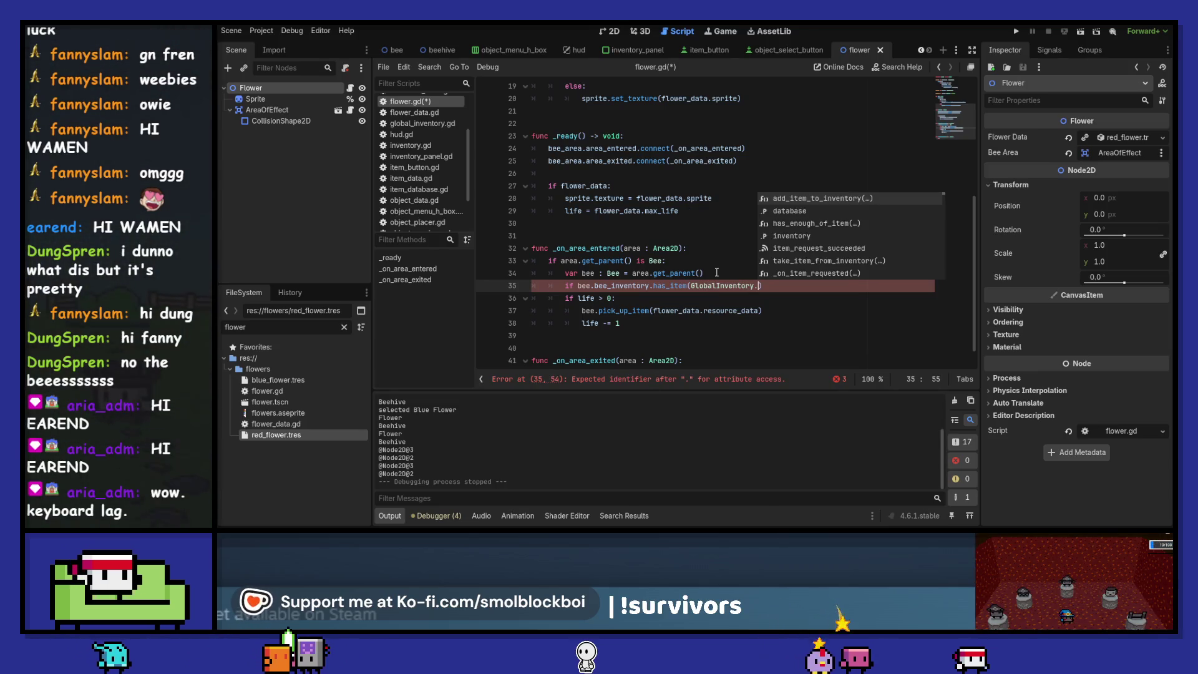
key(Down)
key(Return)
text(WATER_ITEM)
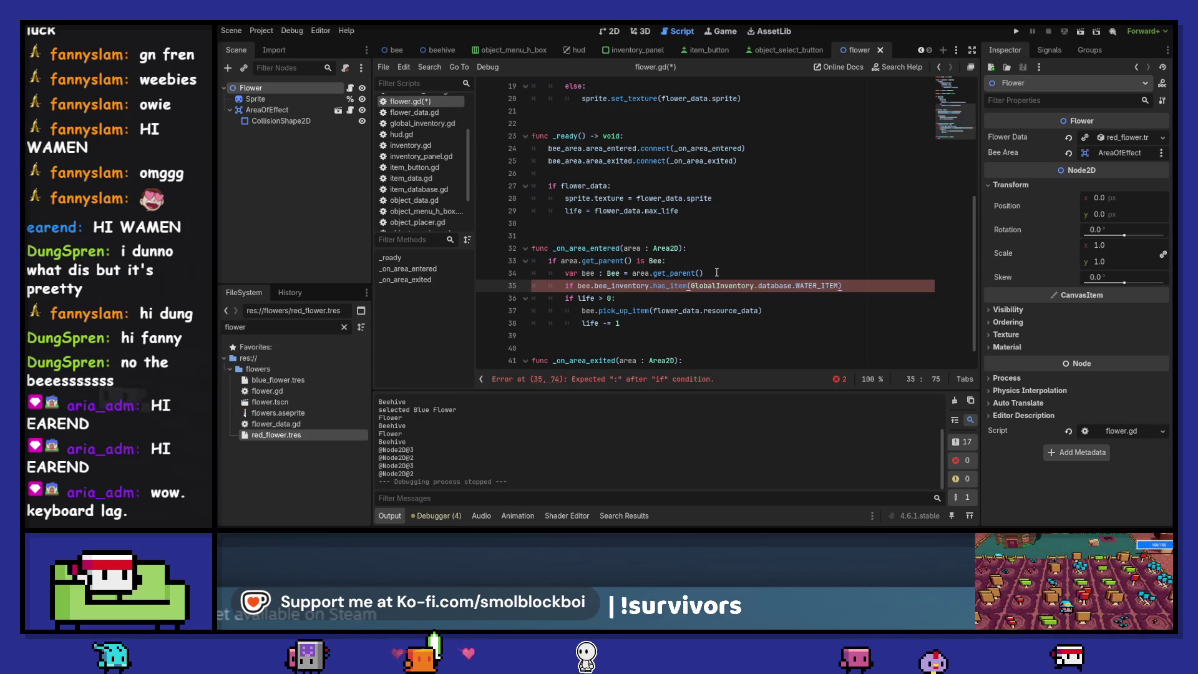
text(:)
key(Return)
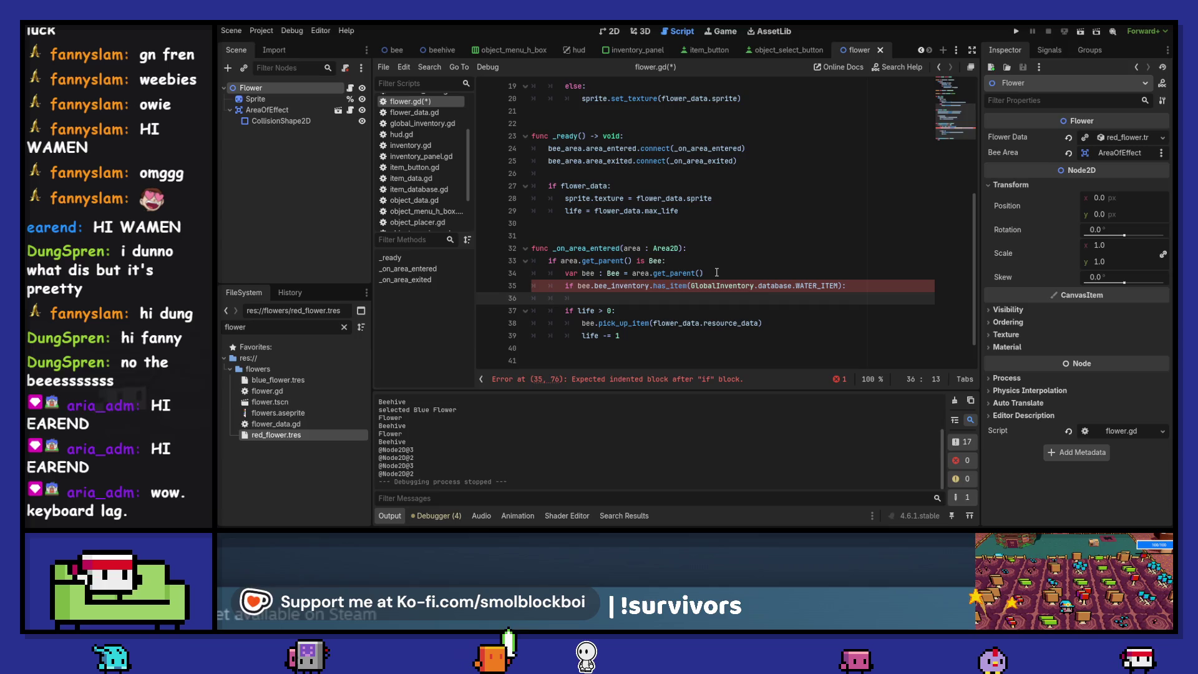
text(bee)
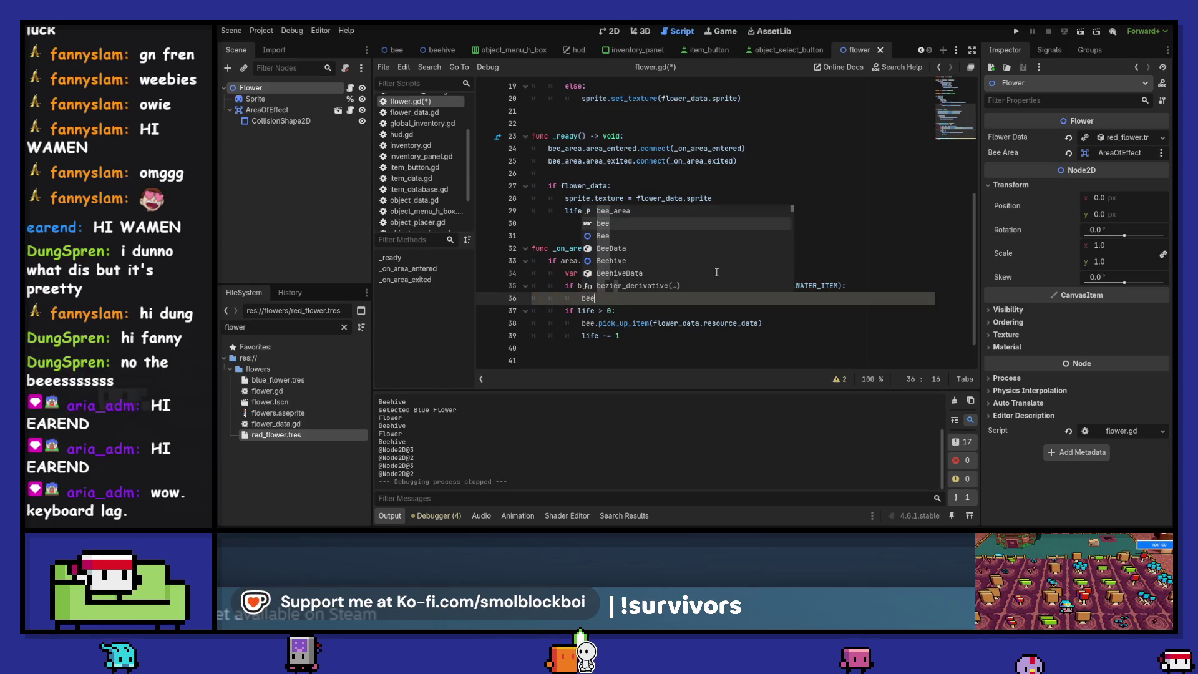
text(.drop_items())
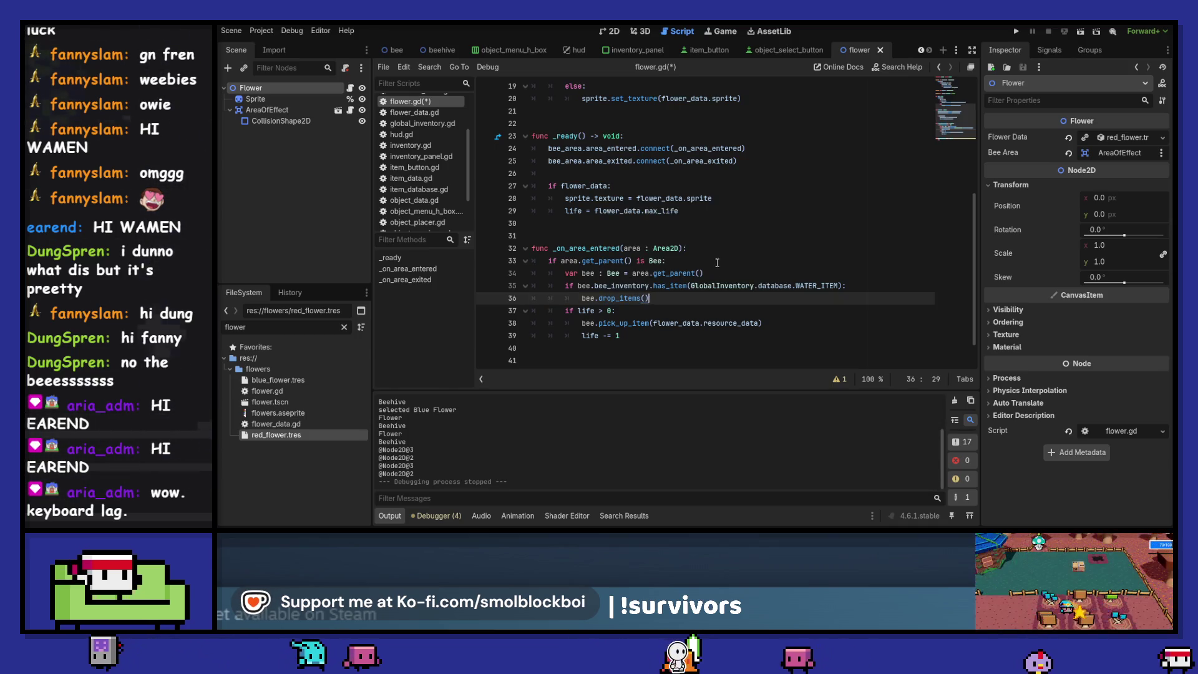
ctrl+click(631, 298)
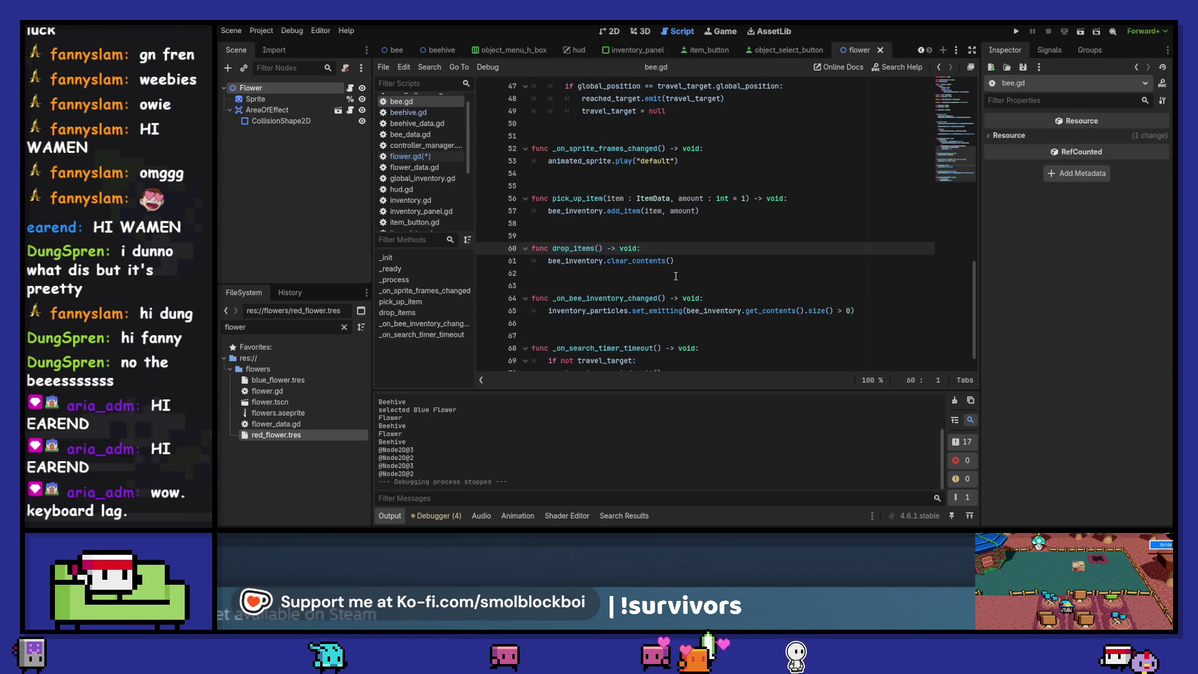
Replace the unfinished line 36 with 'life += 1' above bee.drop_items() in flower.gd
key(ctrl+s)
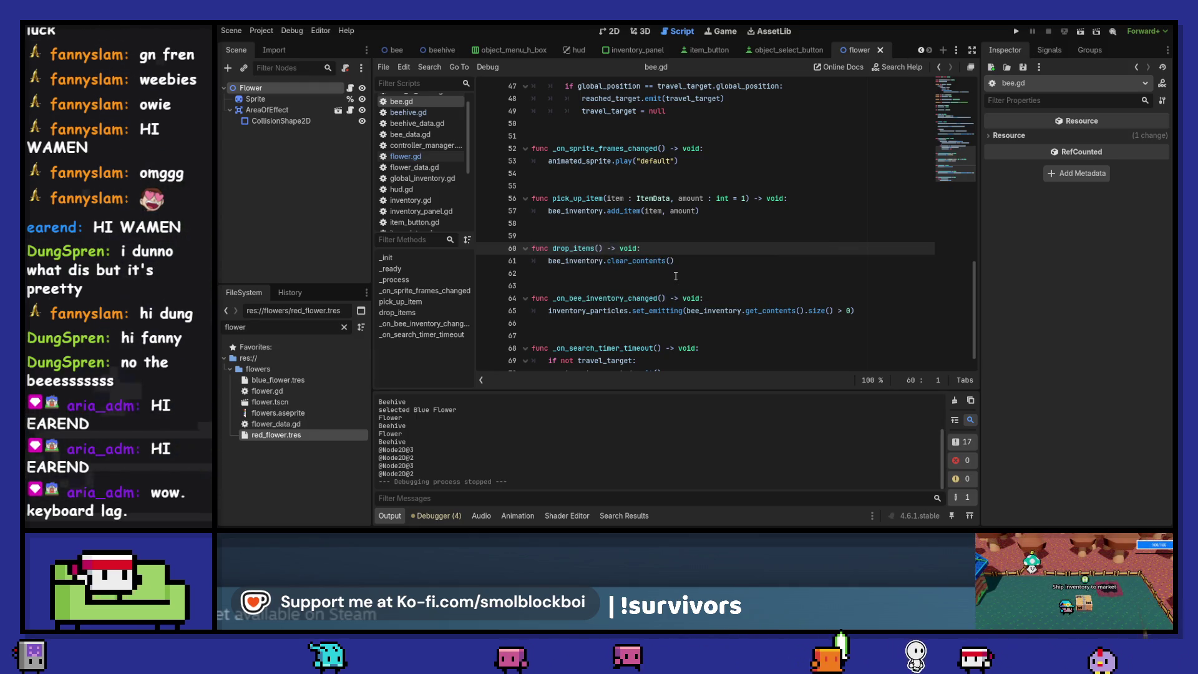
click(940, 71)
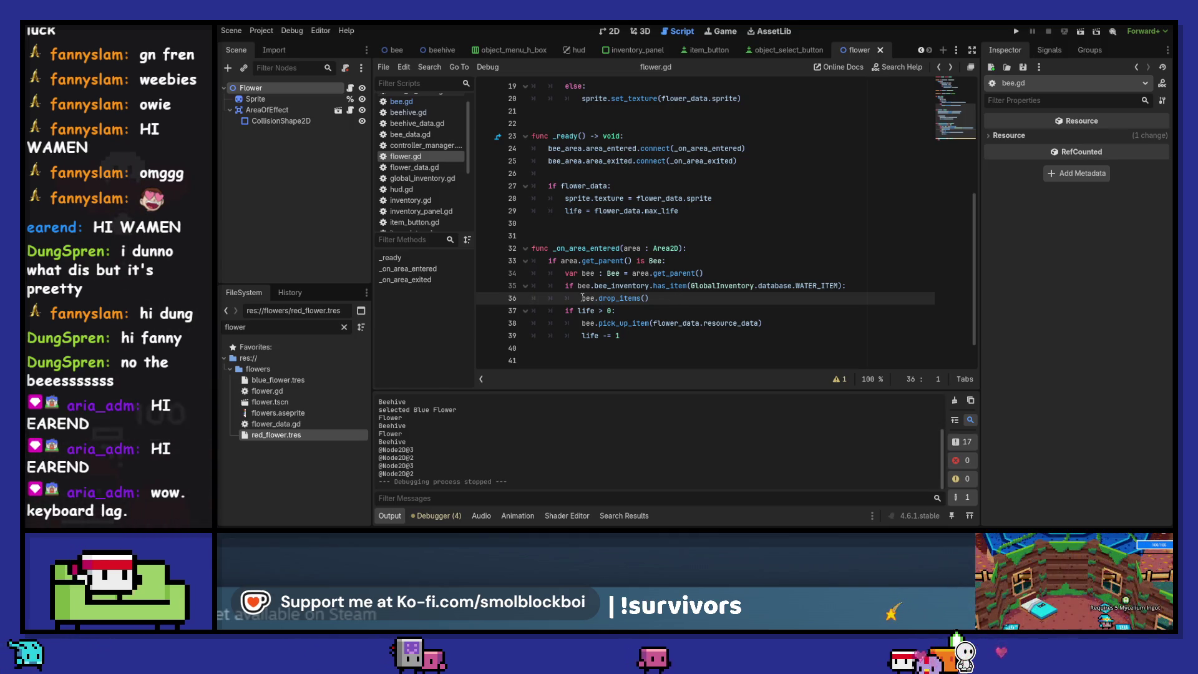
key(ctrl+shift+Return)
text(for i in bee.)
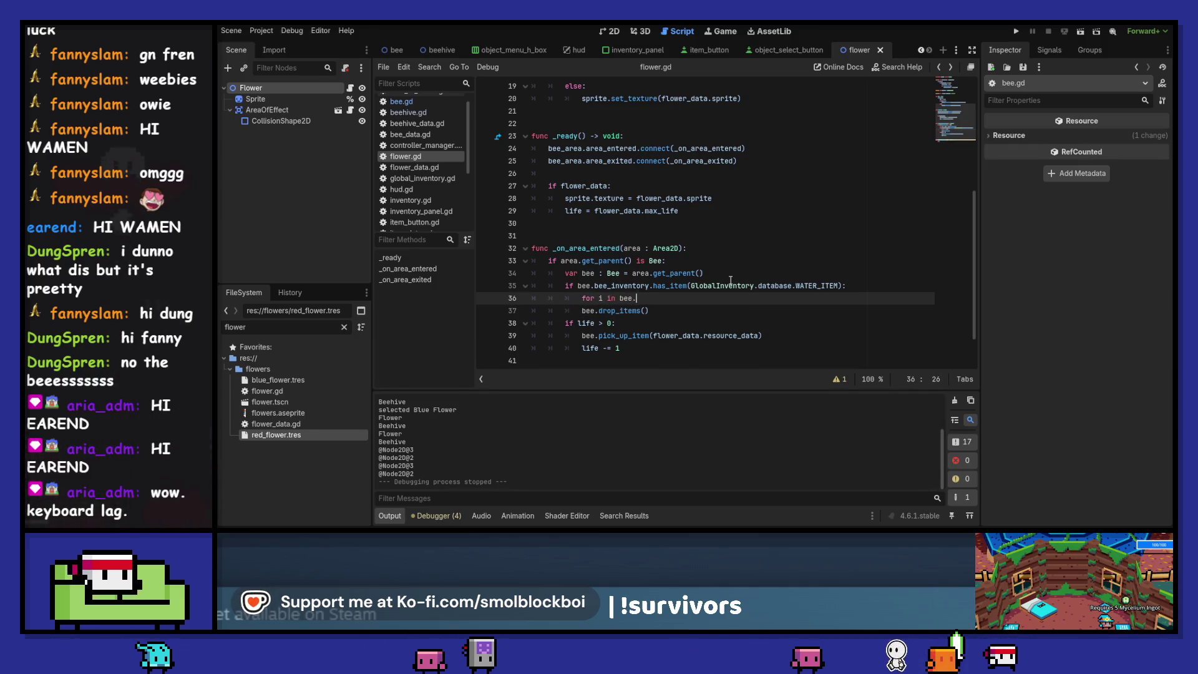
key(shift+Home)
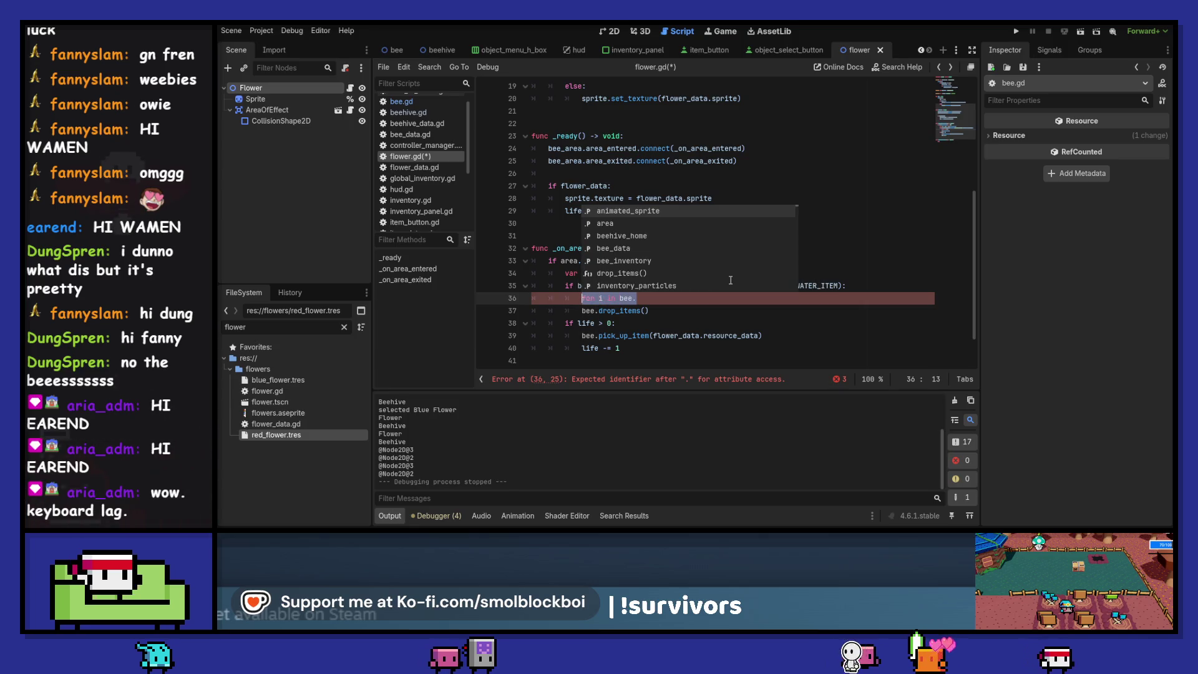
text(life)
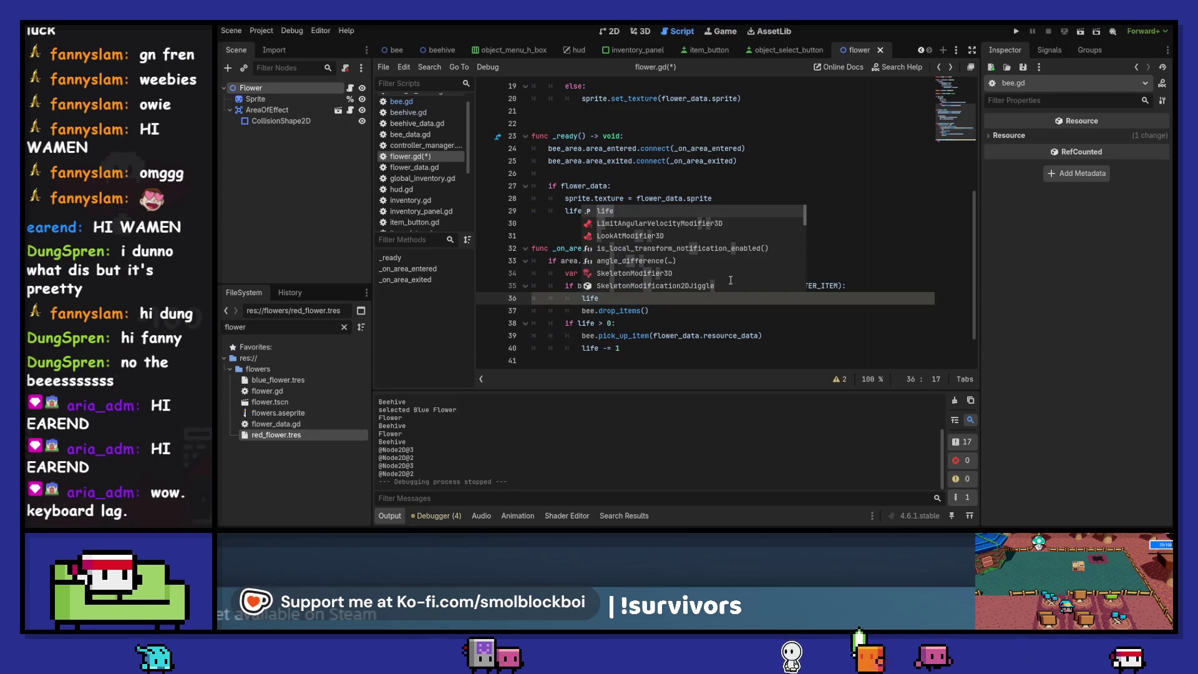
text( += 1)
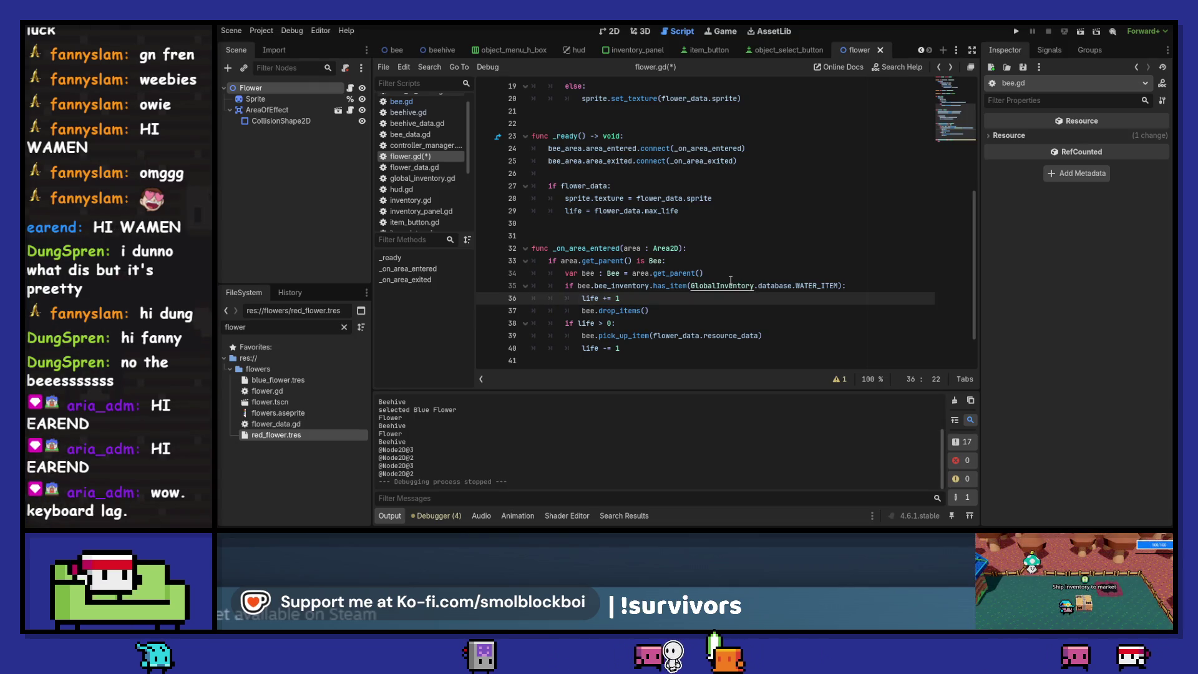
ctrl+click(637, 311)
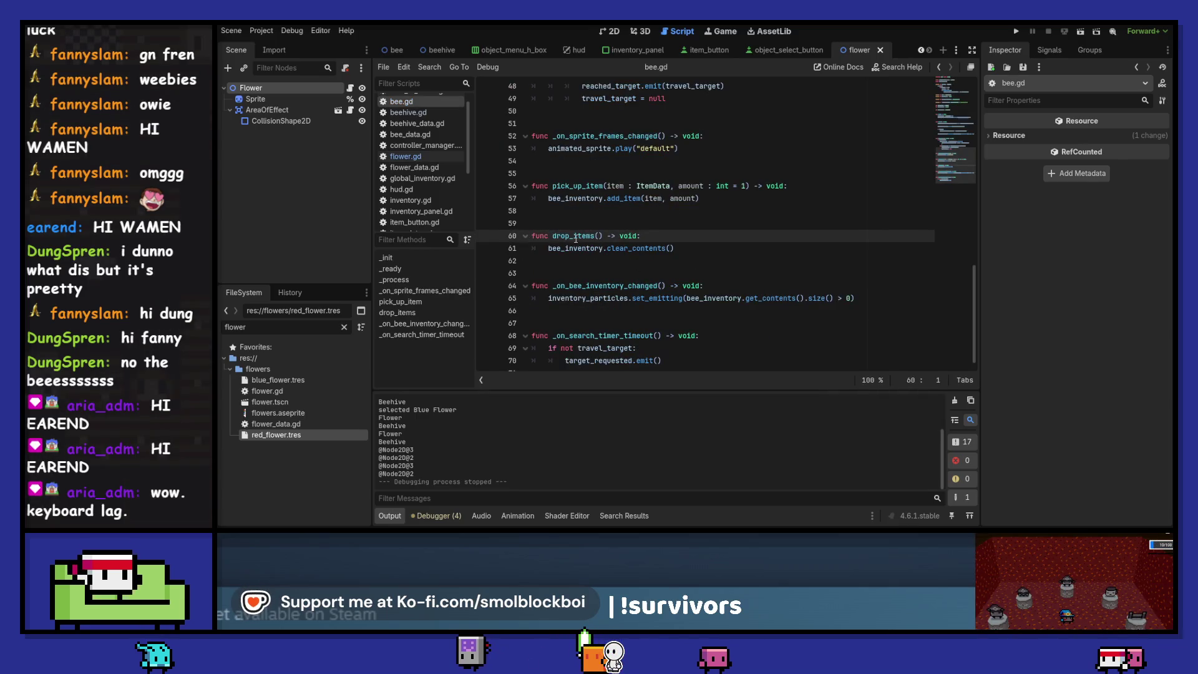
Search the project for drop_items and rename its bee.gd definition to drop_all_items, saving
key(ctrl+shift+f)
key(Return)
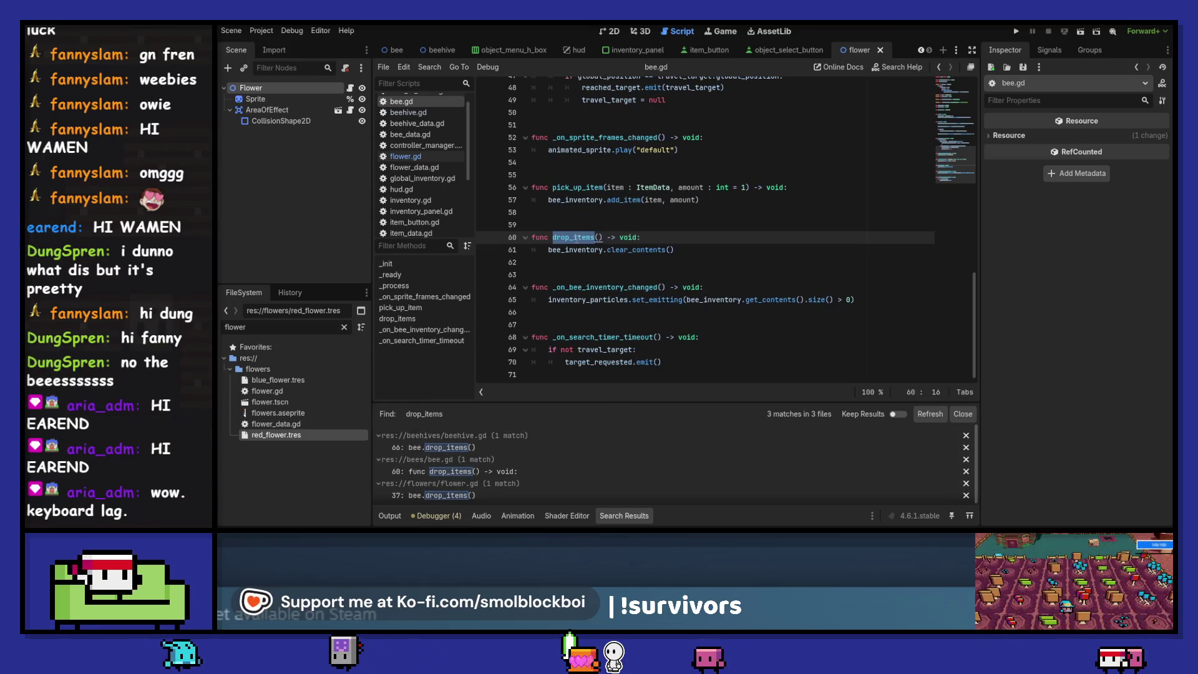
text(all_)
key(Home)
key(ctrl+Right)
double_click(594, 238)
key(ctrl+s)
Change the drop_items calls in beehive.gd and flower.gd to drop_all_items and save
click(487, 447)
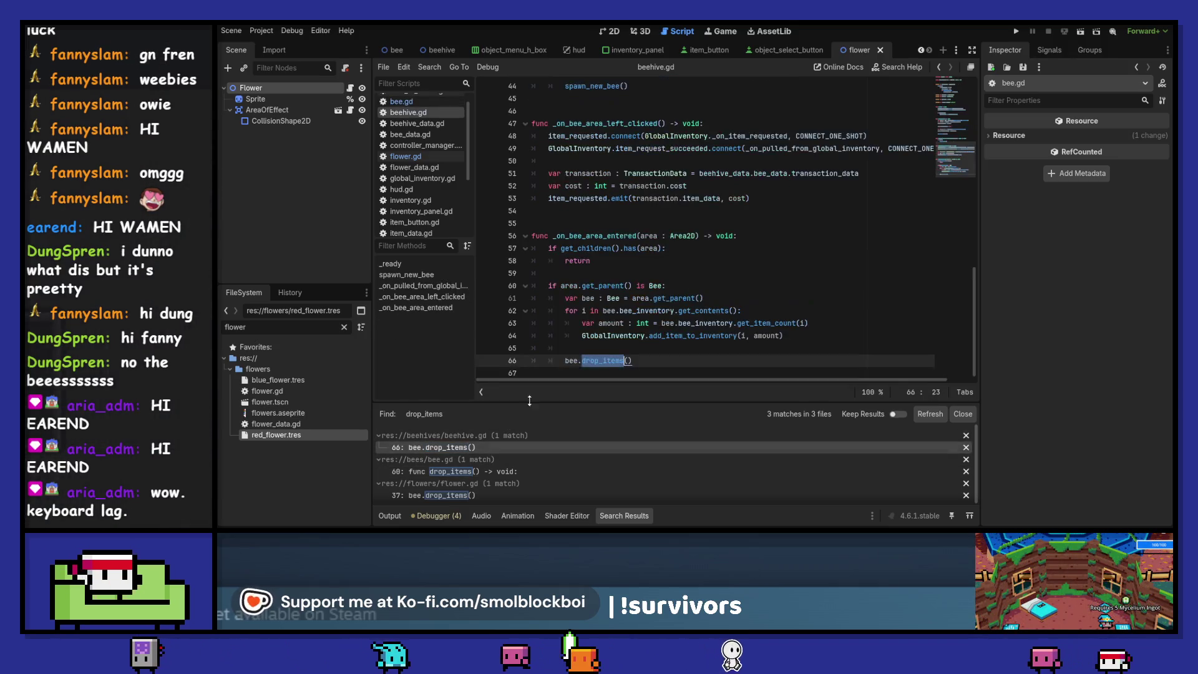
text(_all)
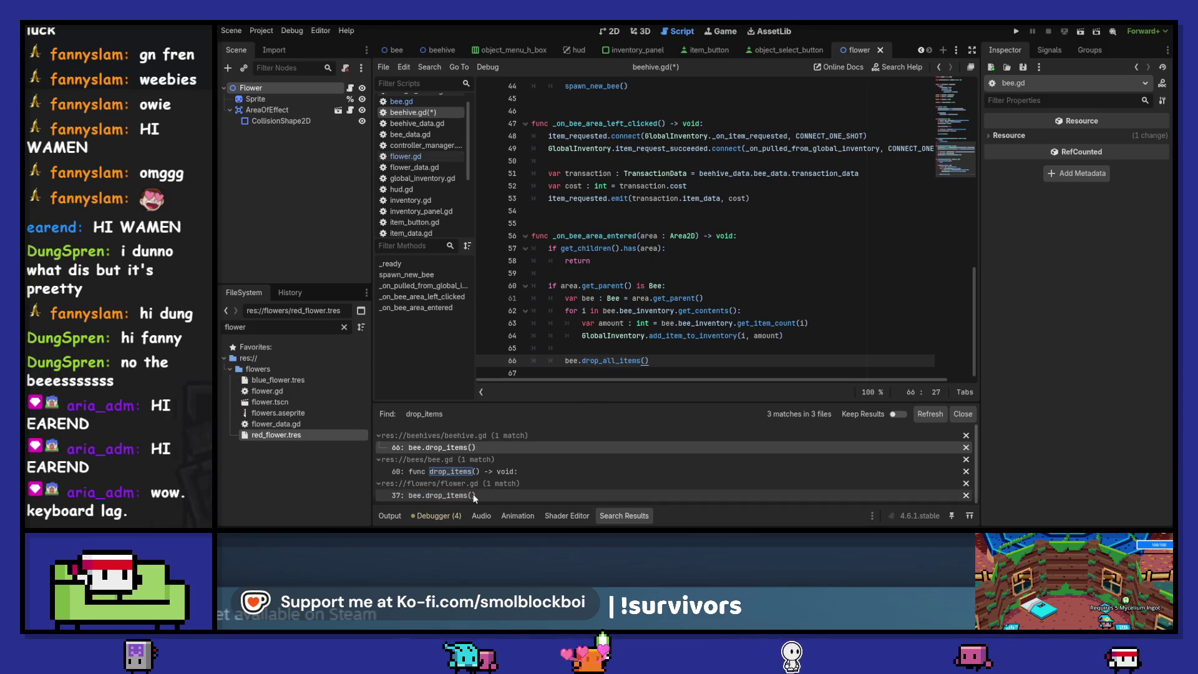
click(437, 495)
text(_all_items()
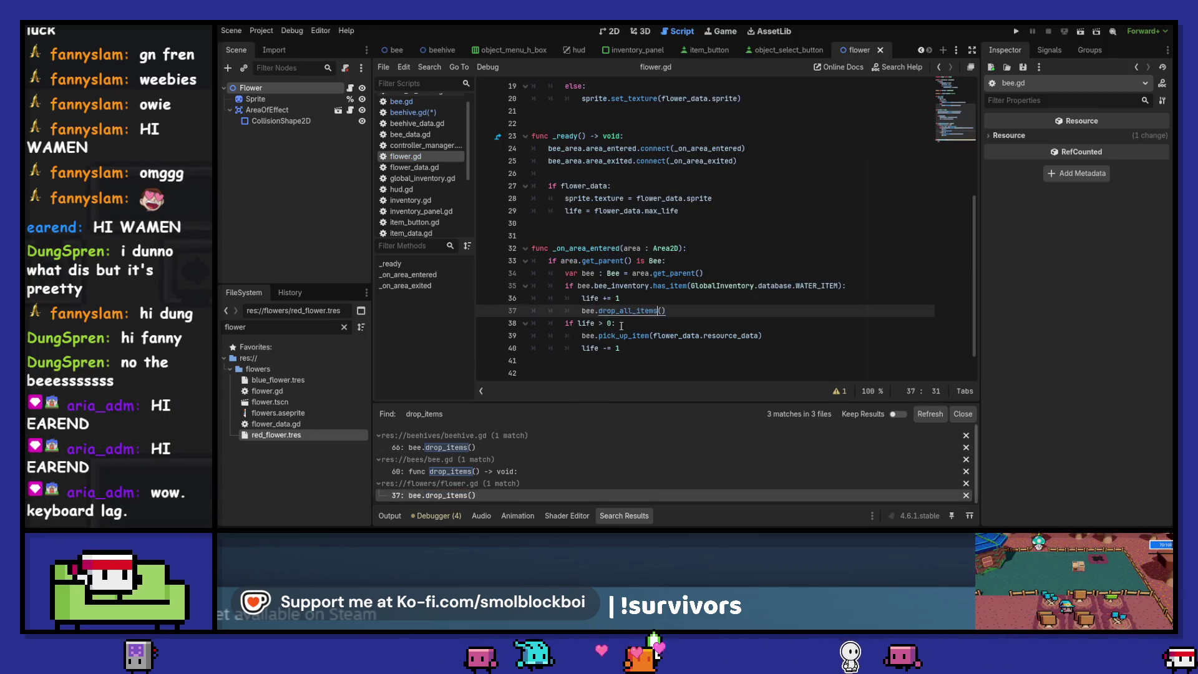
click(570, 471)
key(ctrl+s)
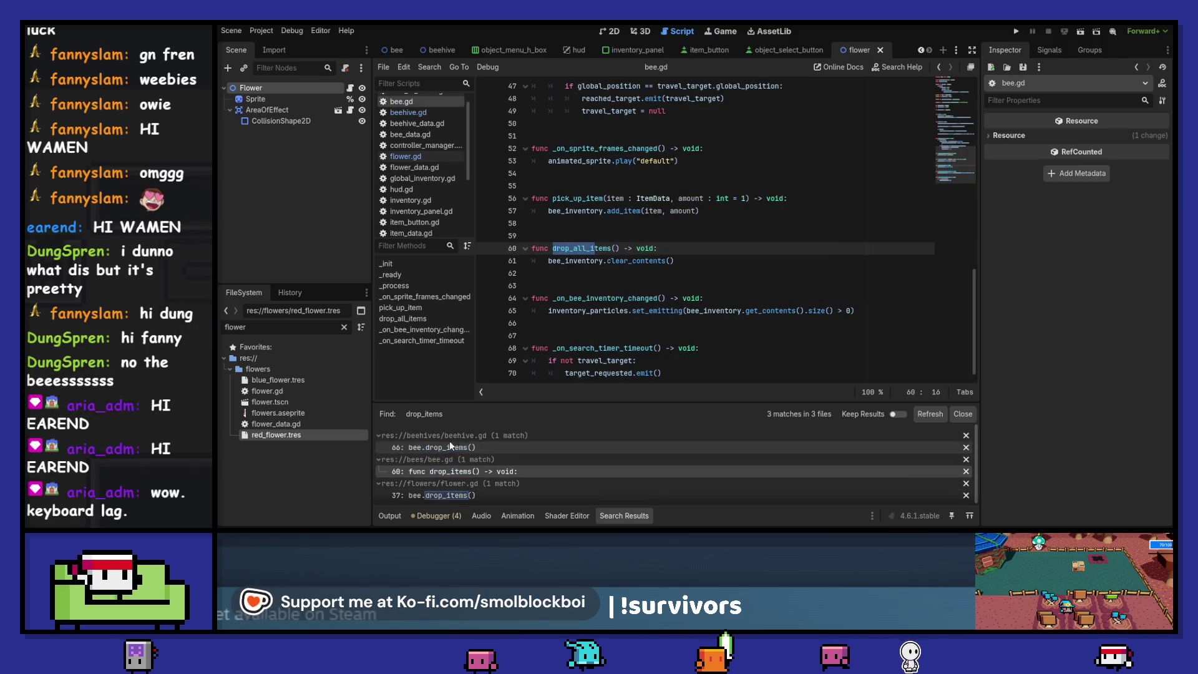
Review the renamed calls, then open a blank line above drop_all_items in bee.gd
click(562, 495)
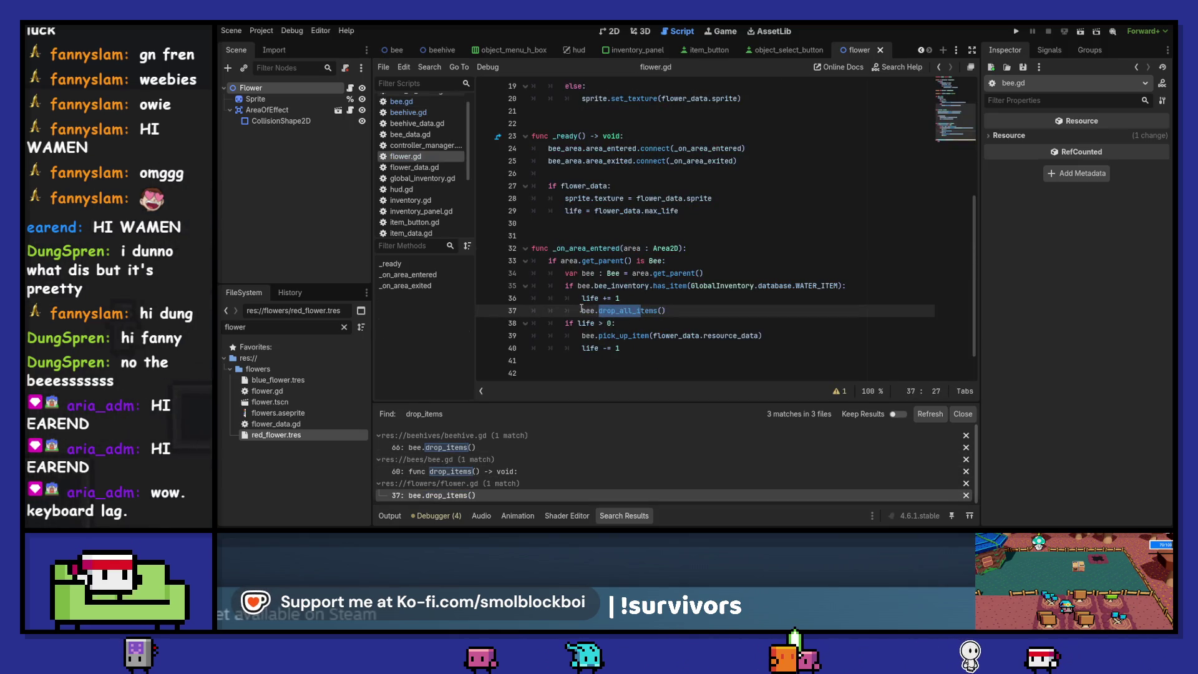
click(446, 448)
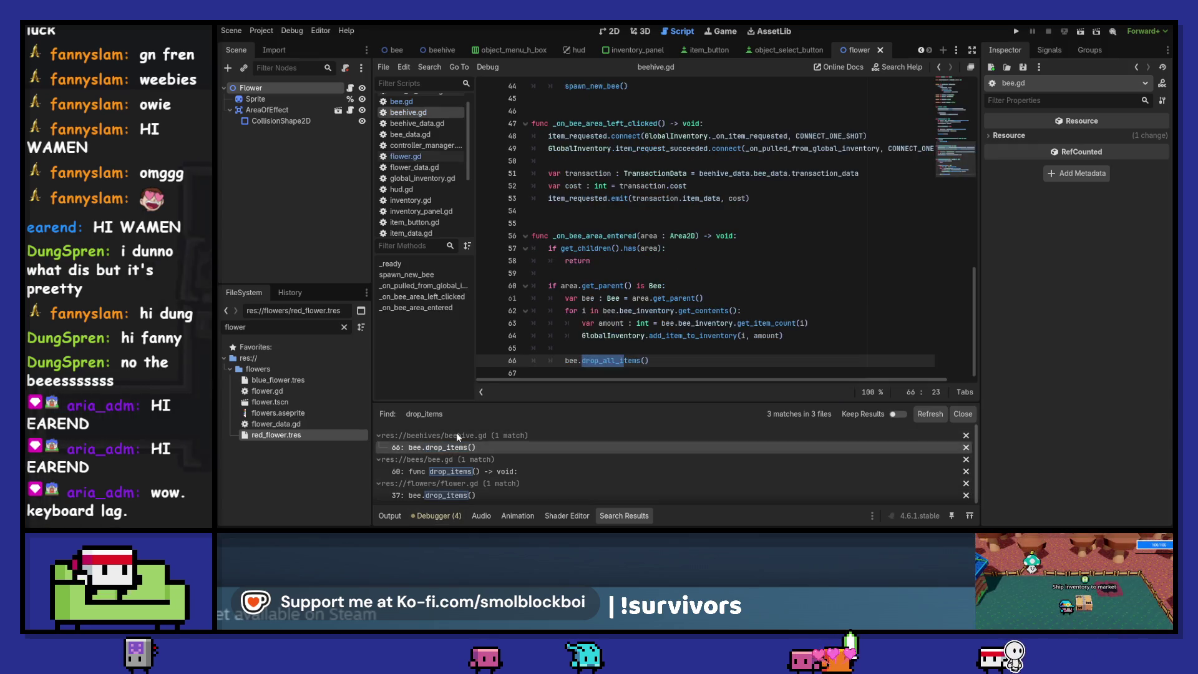
click(448, 497)
click(456, 471)
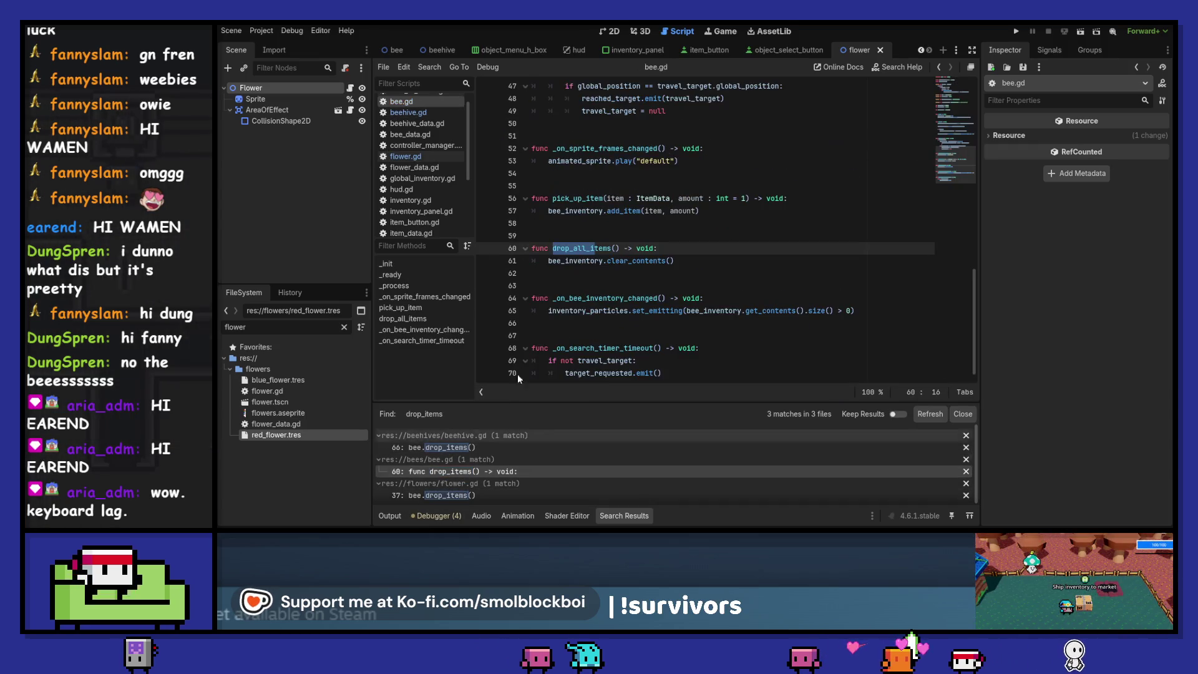
click(585, 237)
key(Return)
key(Return)
key(Return)
Write drop_item(item : ItemData, amount : int = 1) -> void calling bee_inventory.remove_item(item, amount), and save
key(Up)
key(Up)
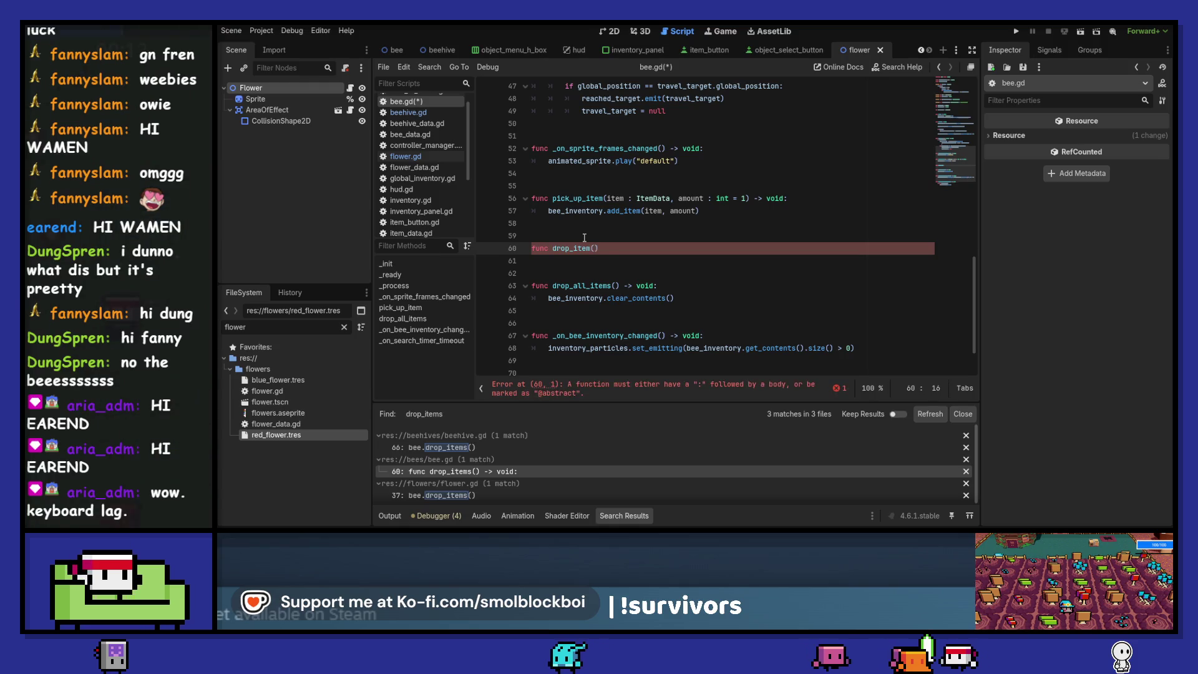
text(item : ItemData, amount)
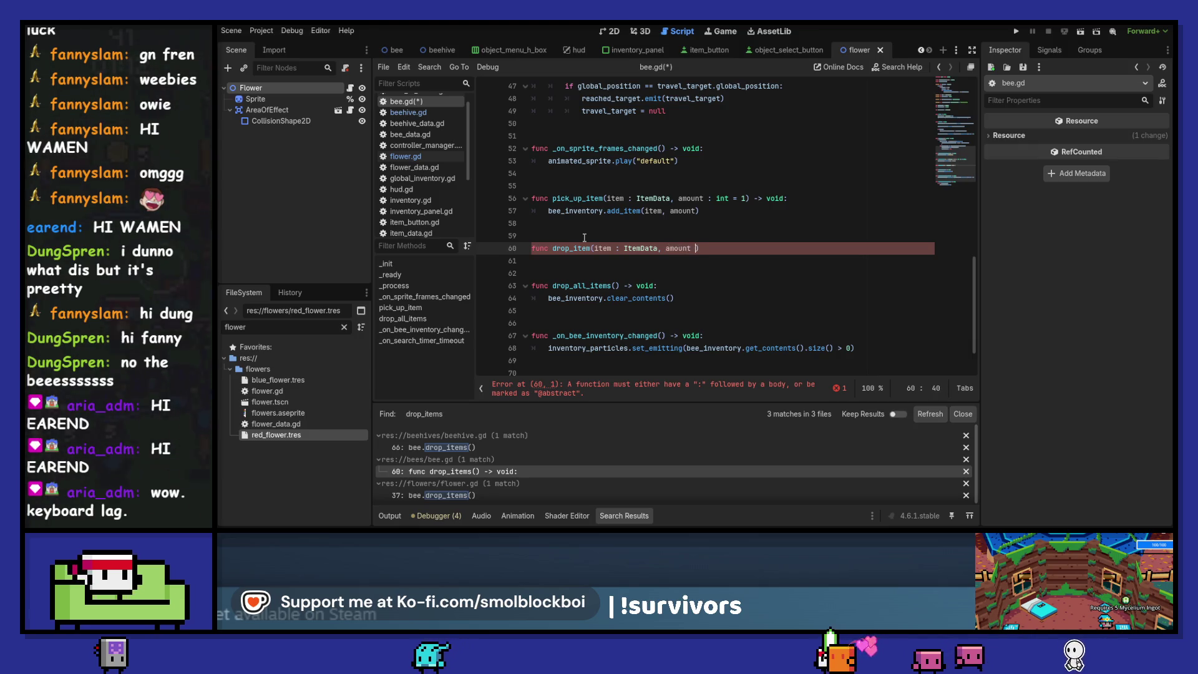
text( : int = 1)
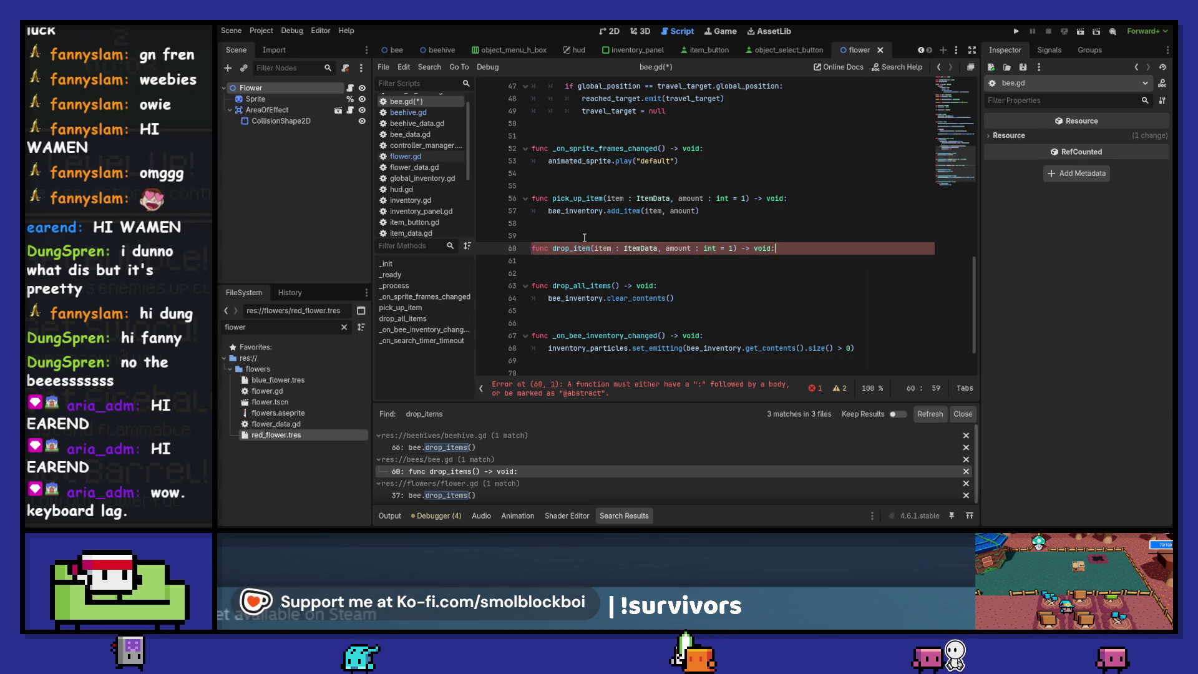
text() -> void:)
key(Return)
text(pas)
key(BackSpace)
key(BackSpace)
key(BackSpace)
text(bee)
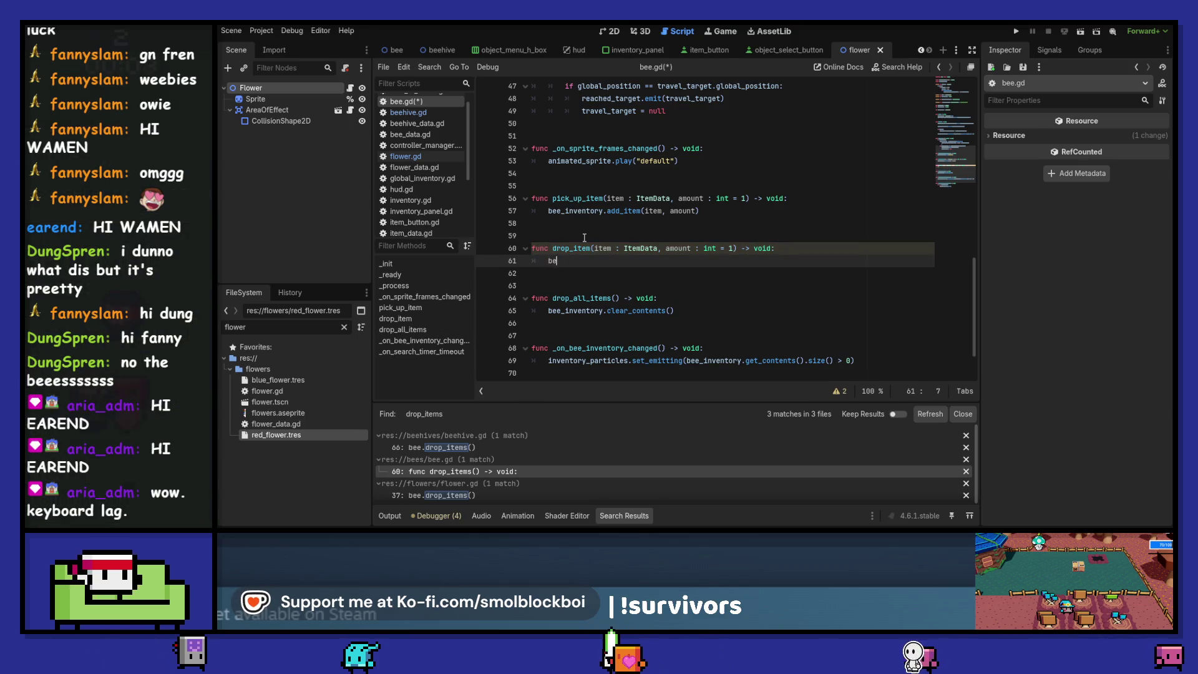
key(Return)
key(ctrl+BackSpace)
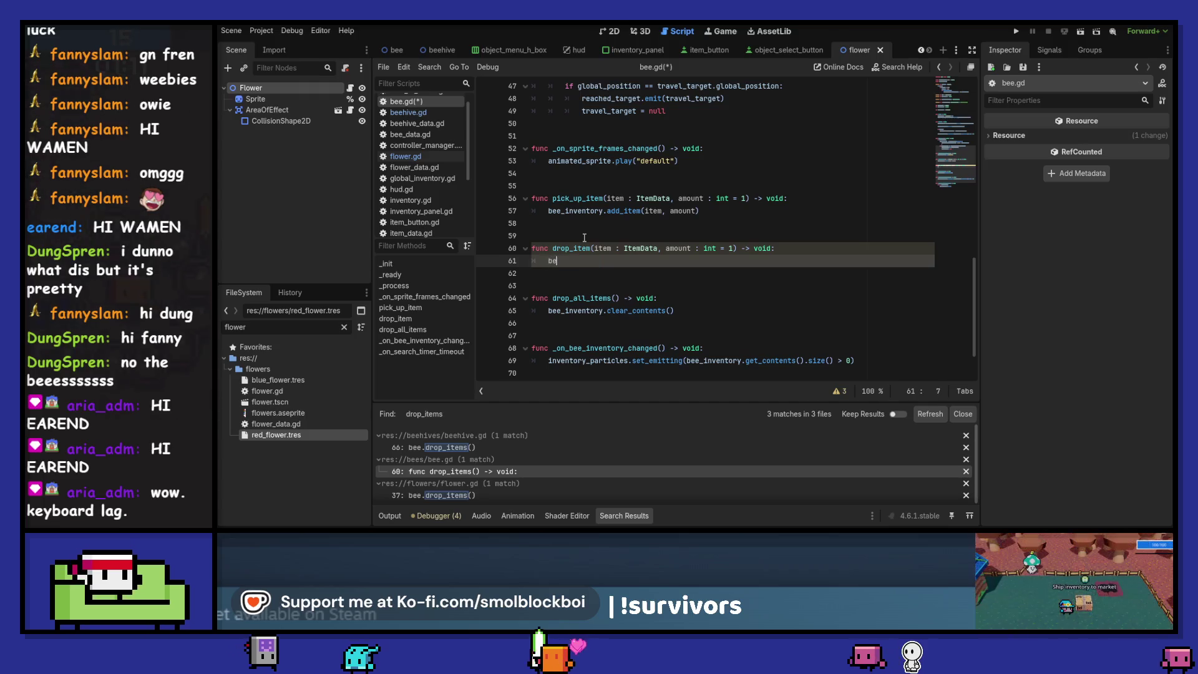
text(bee_inventory.rem)
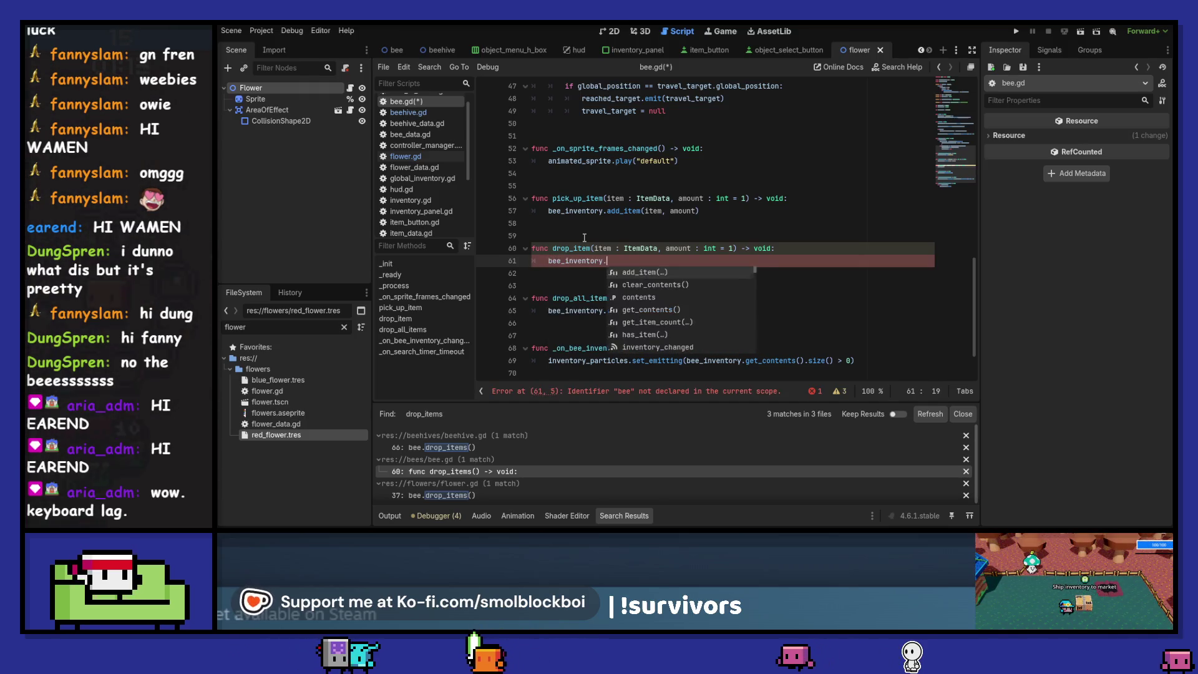
key(Return)
text(item, )
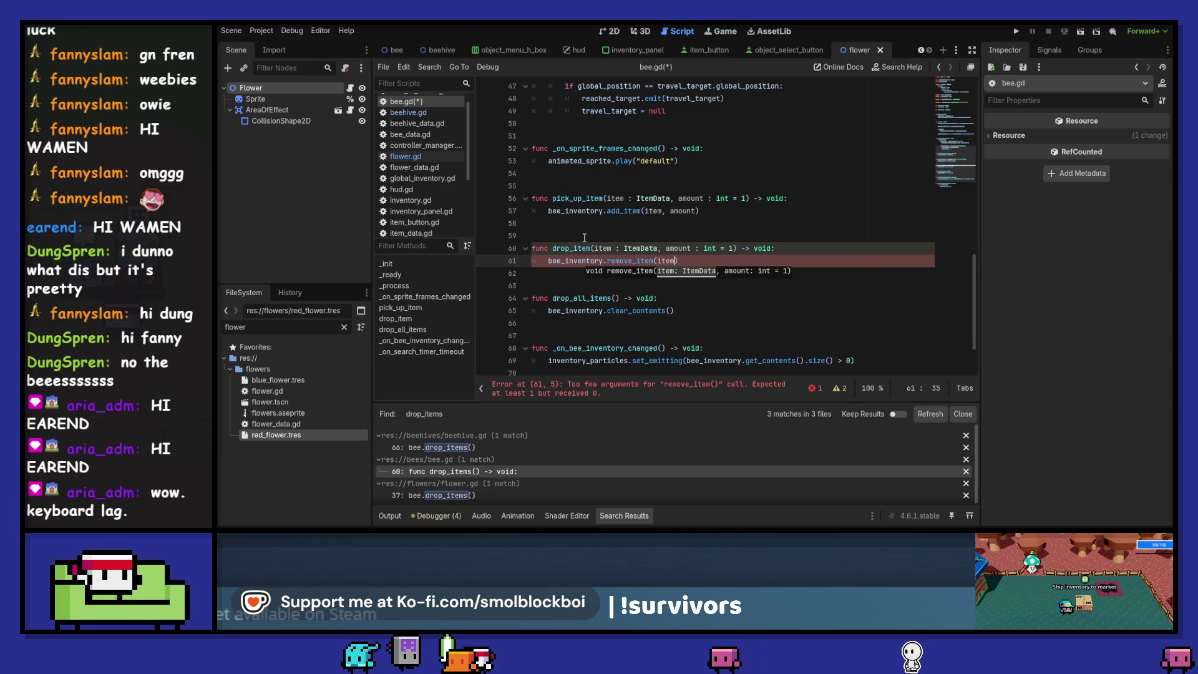
text(am,)
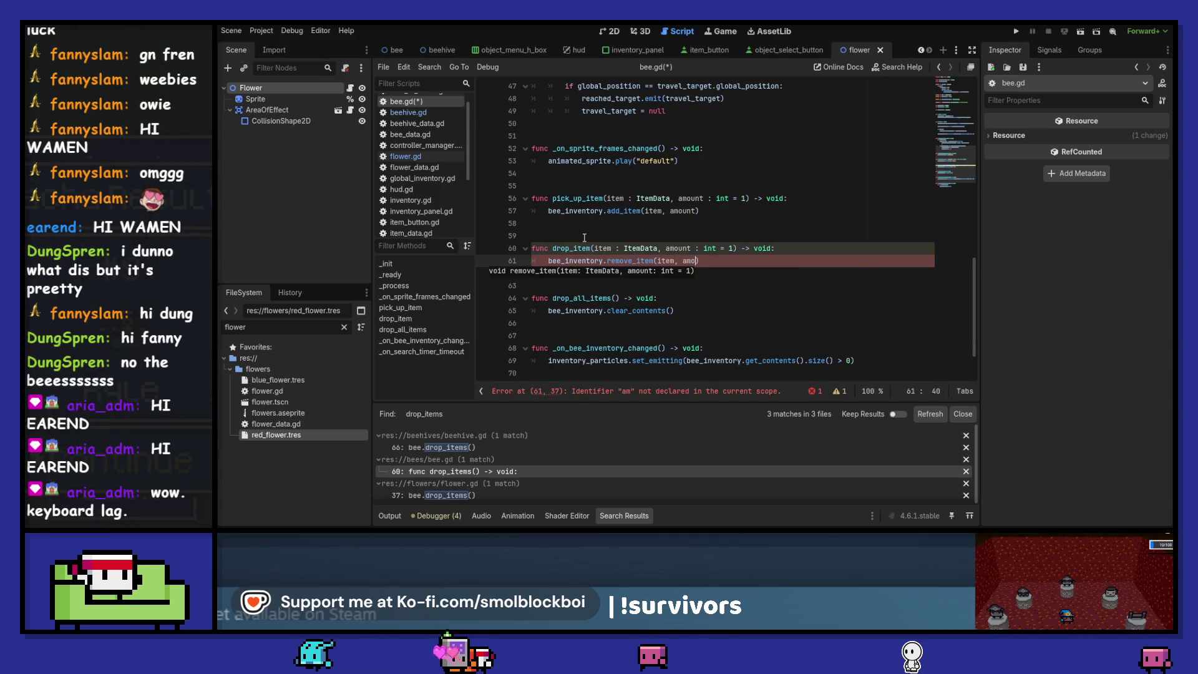
text(unt)
key(ctrl+s)
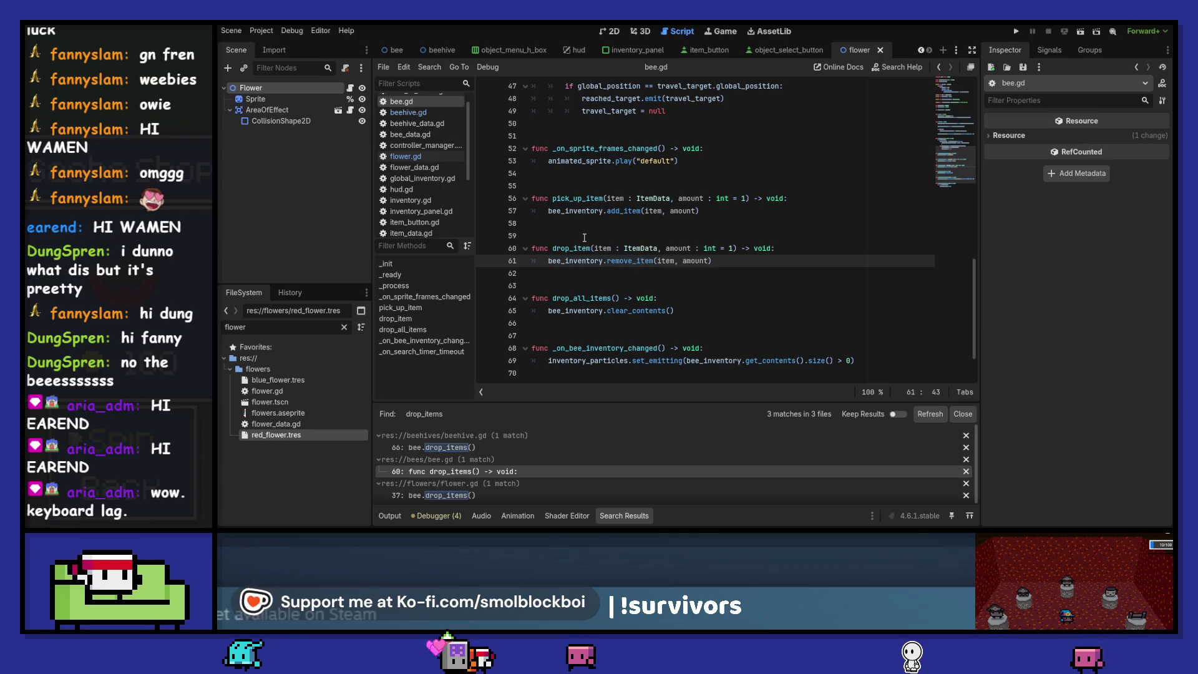
double_click(572, 247)
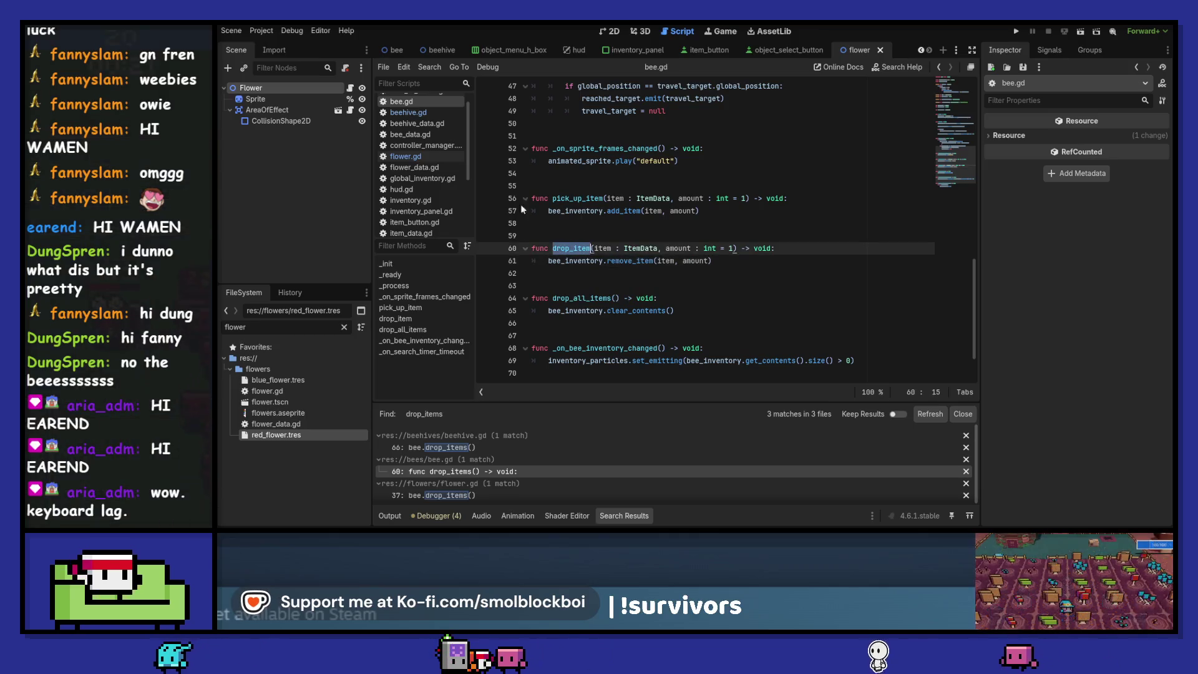
Change flower.gd line 37 to call bee.drop_item() and select the Flower node
click(437, 495)
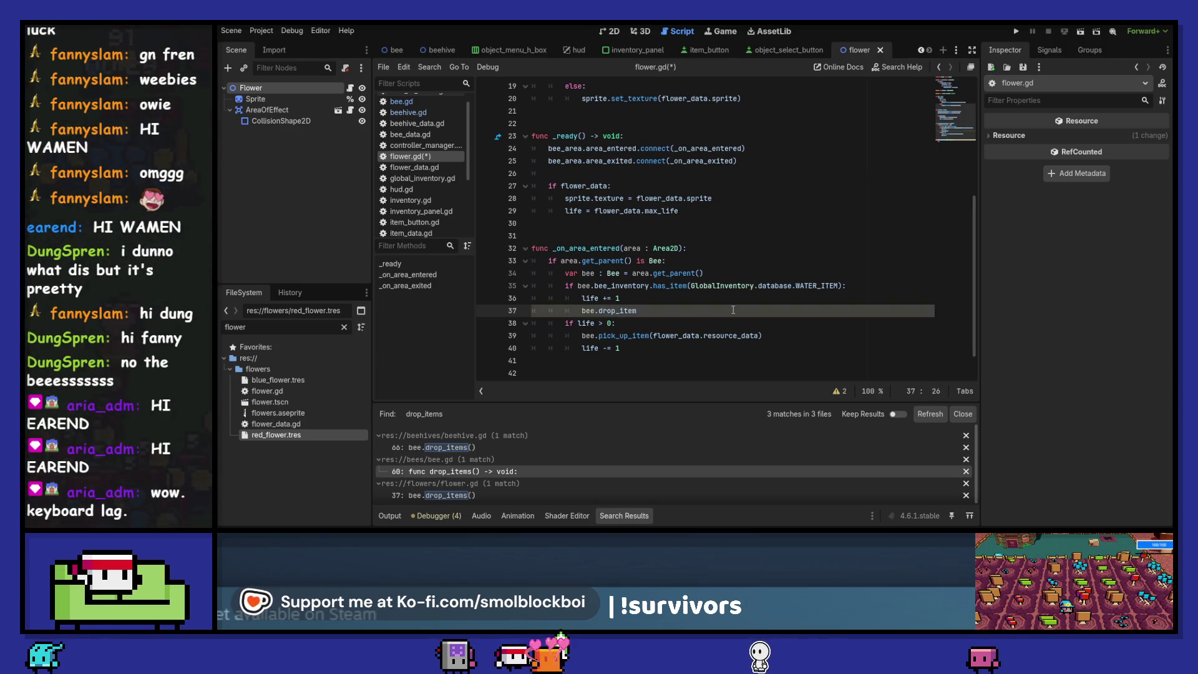
text(()
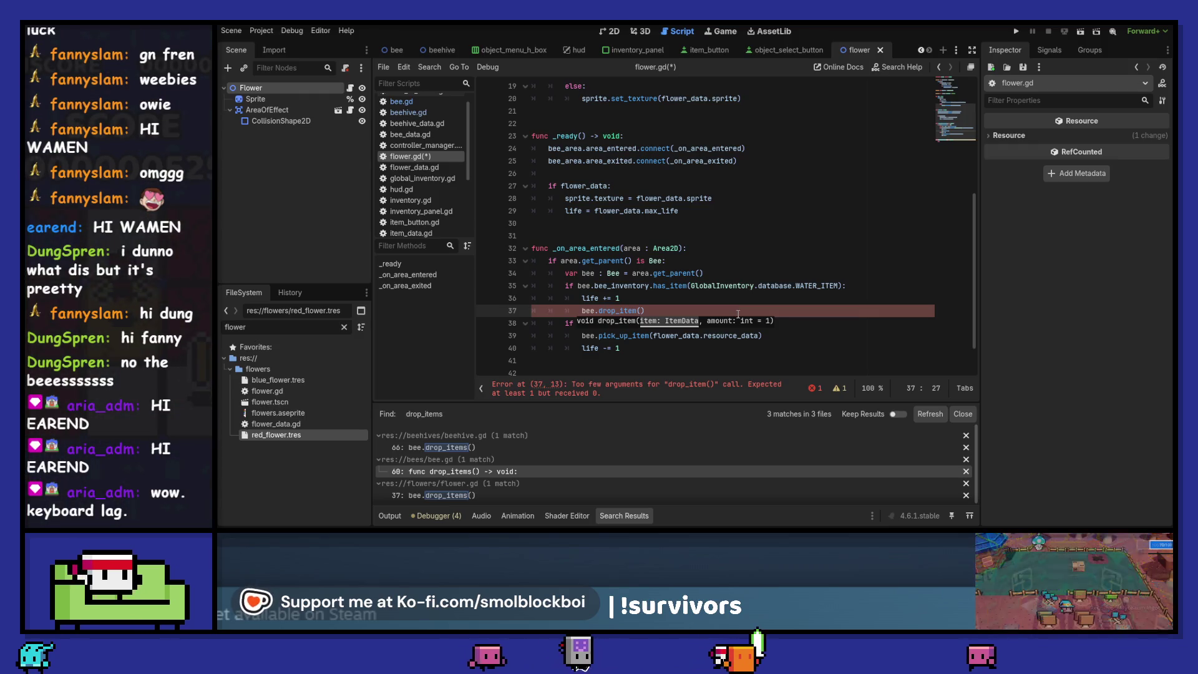
click(304, 89)
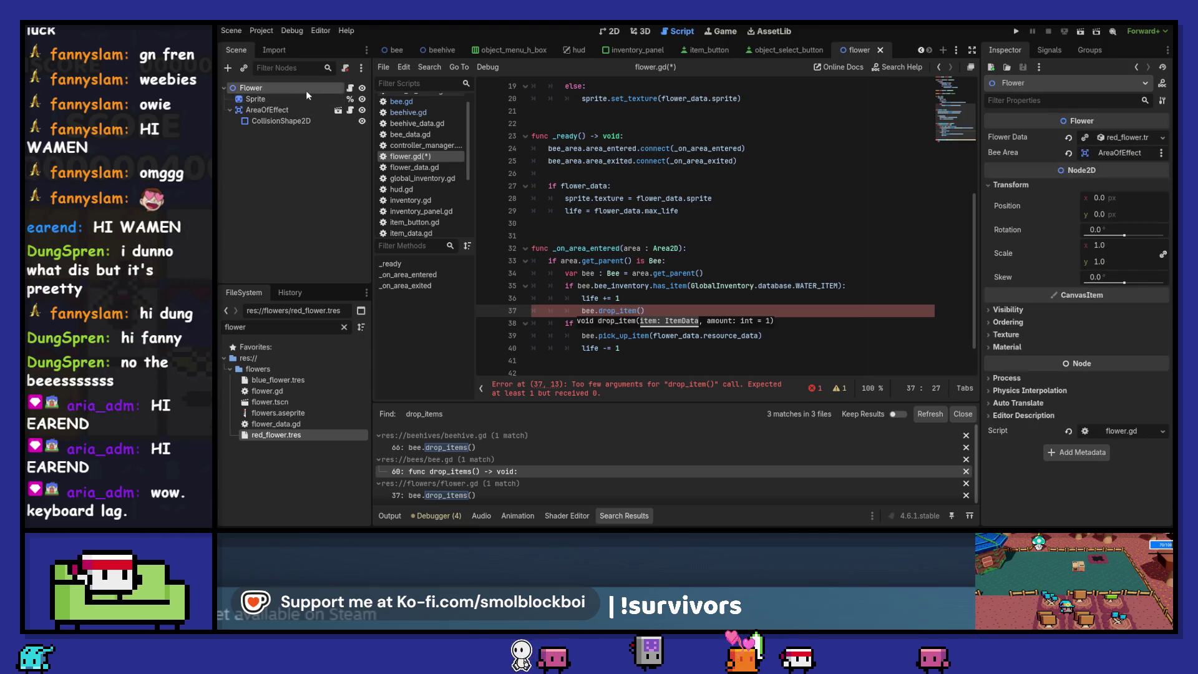
scroll(695, 193, up, 6)
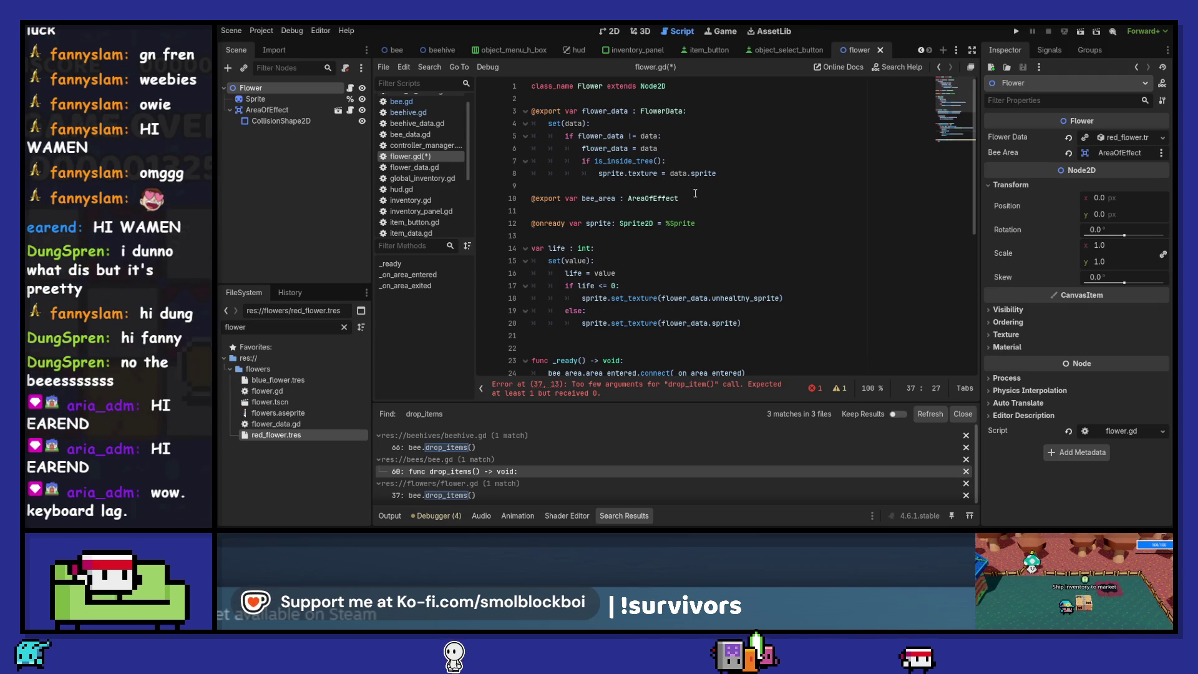
ctrl+click(657, 112)
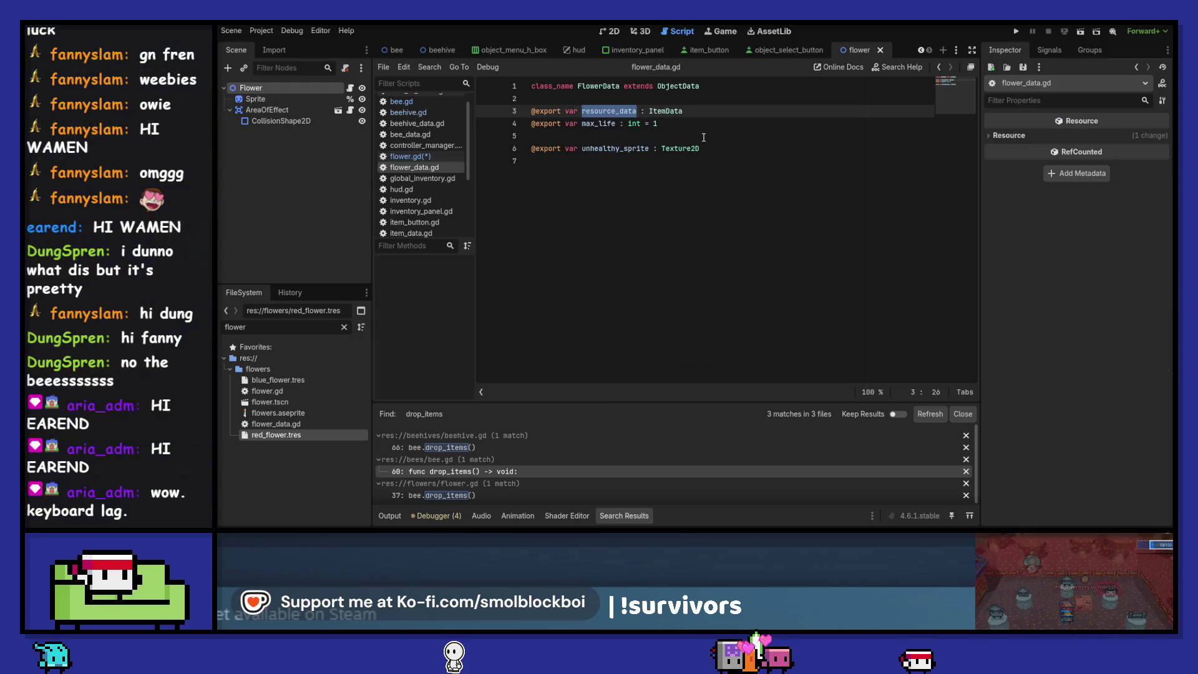
click(690, 135)
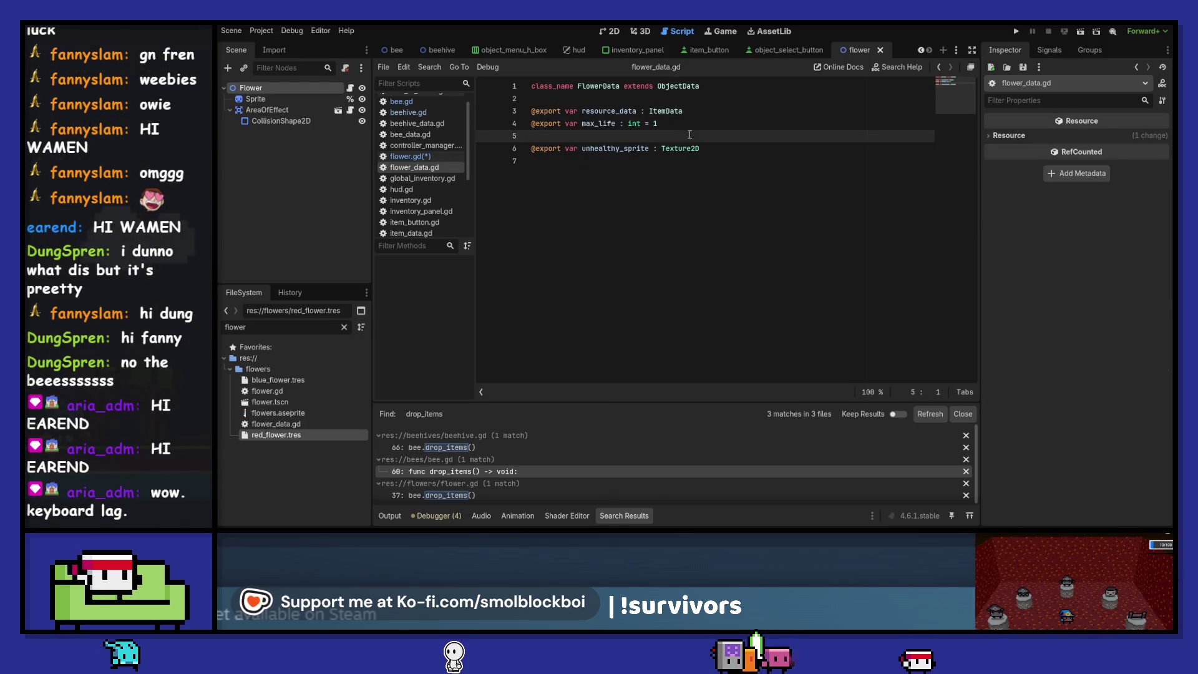
key(Return)
key(Return)
key(Up)
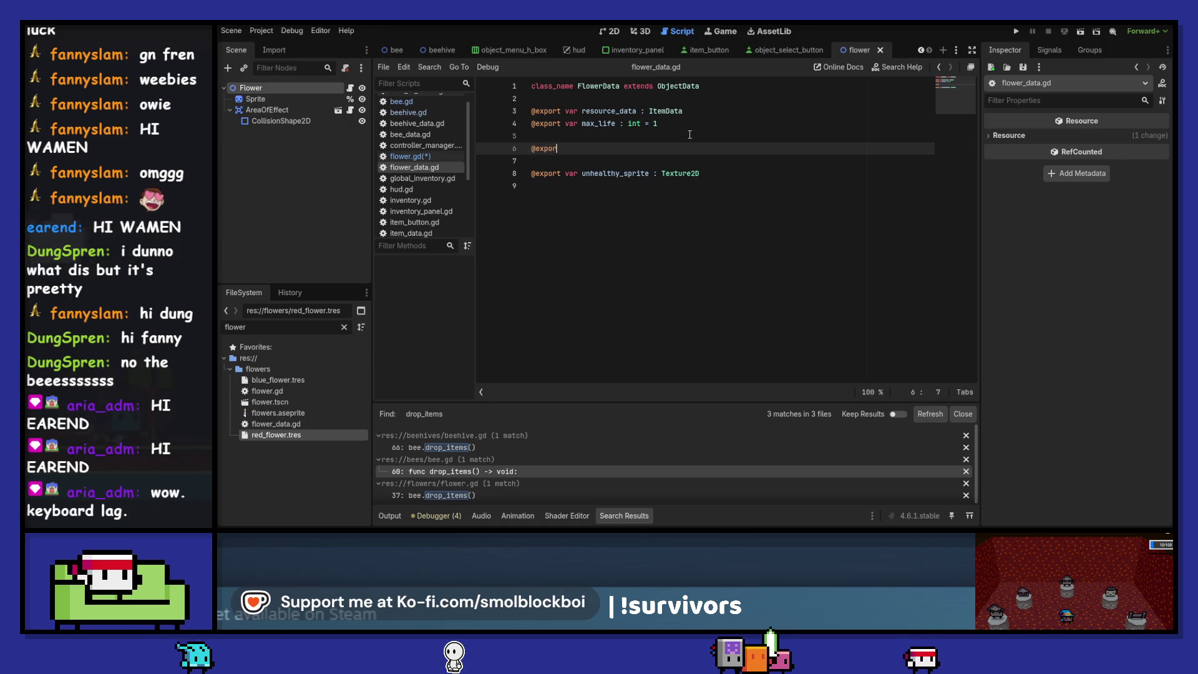
text(t var inp)
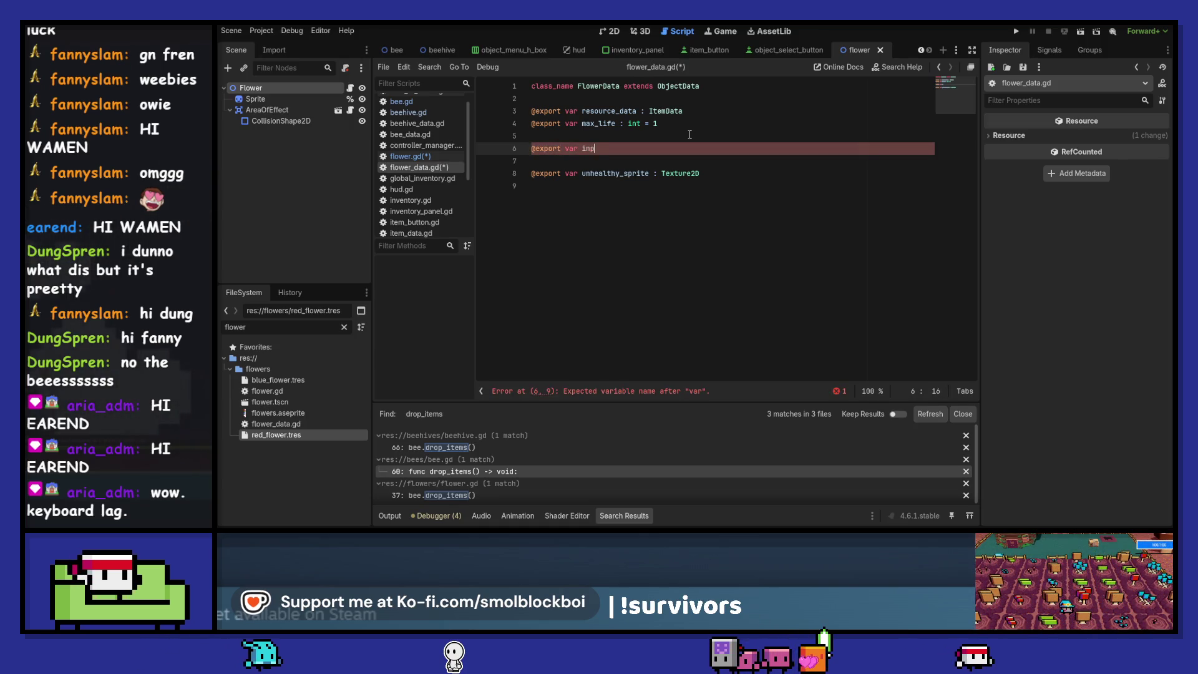
text(ut : ItemData)
key(ctrl+s)
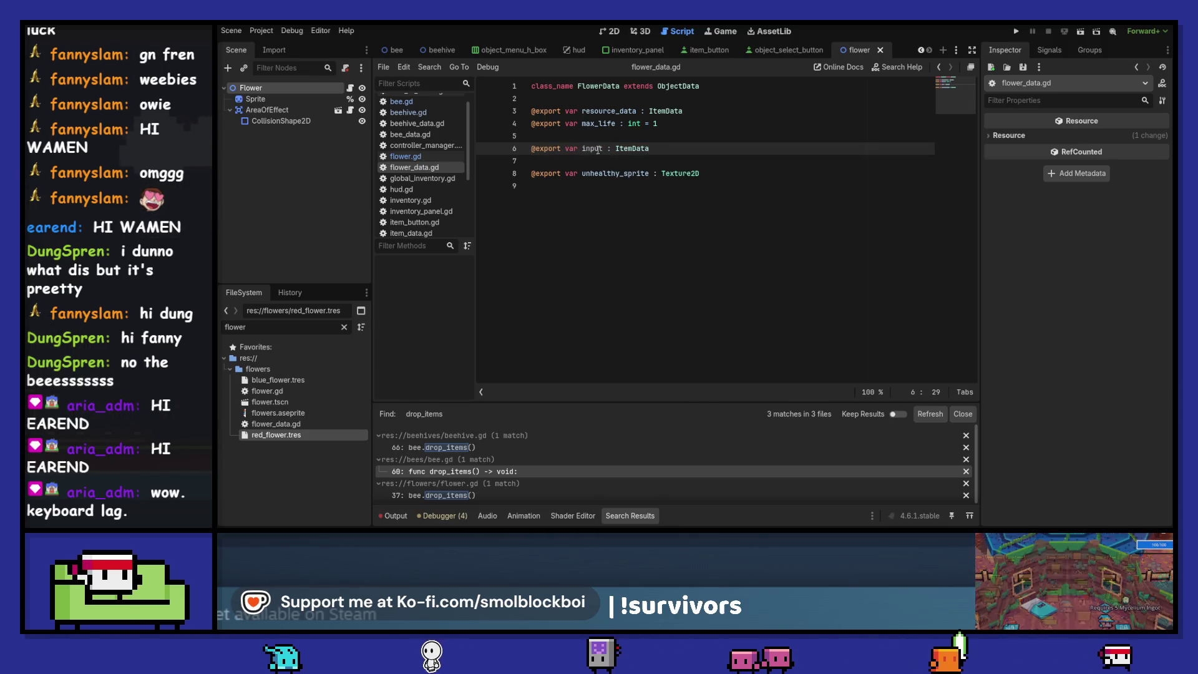
Wrap the flower's watering lines in an 'if flower_data.input:' check
click(406, 156)
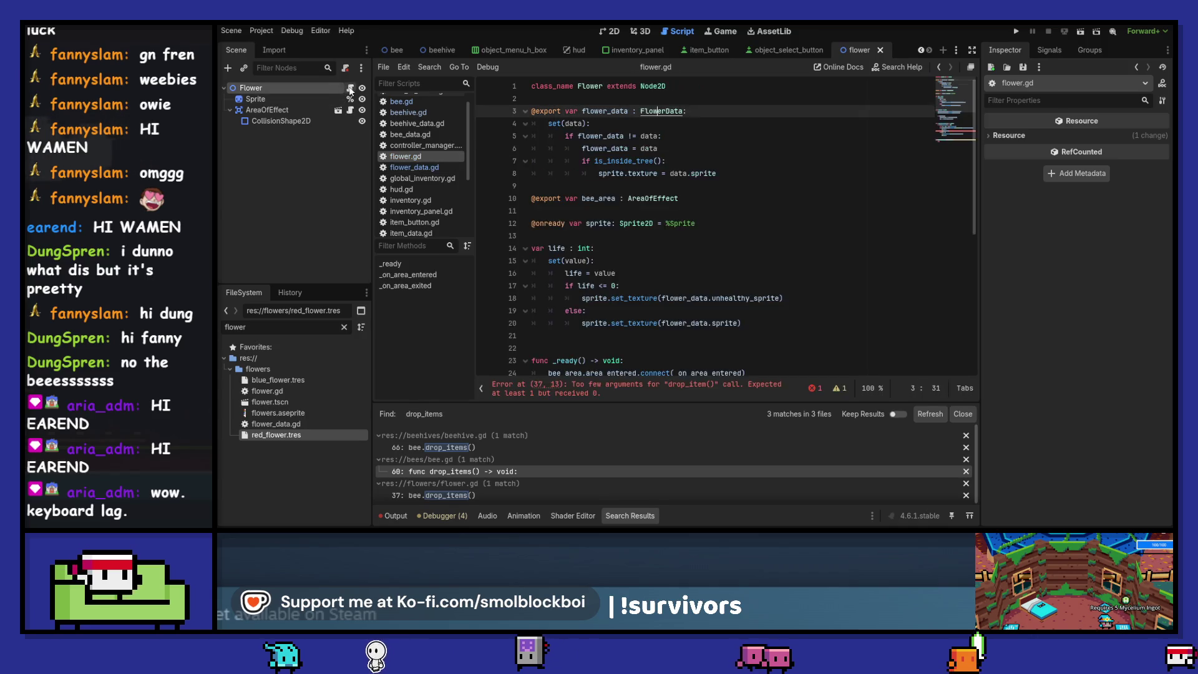
scroll(684, 199, down, 6)
click(727, 240)
key(Return)
text(if fa)
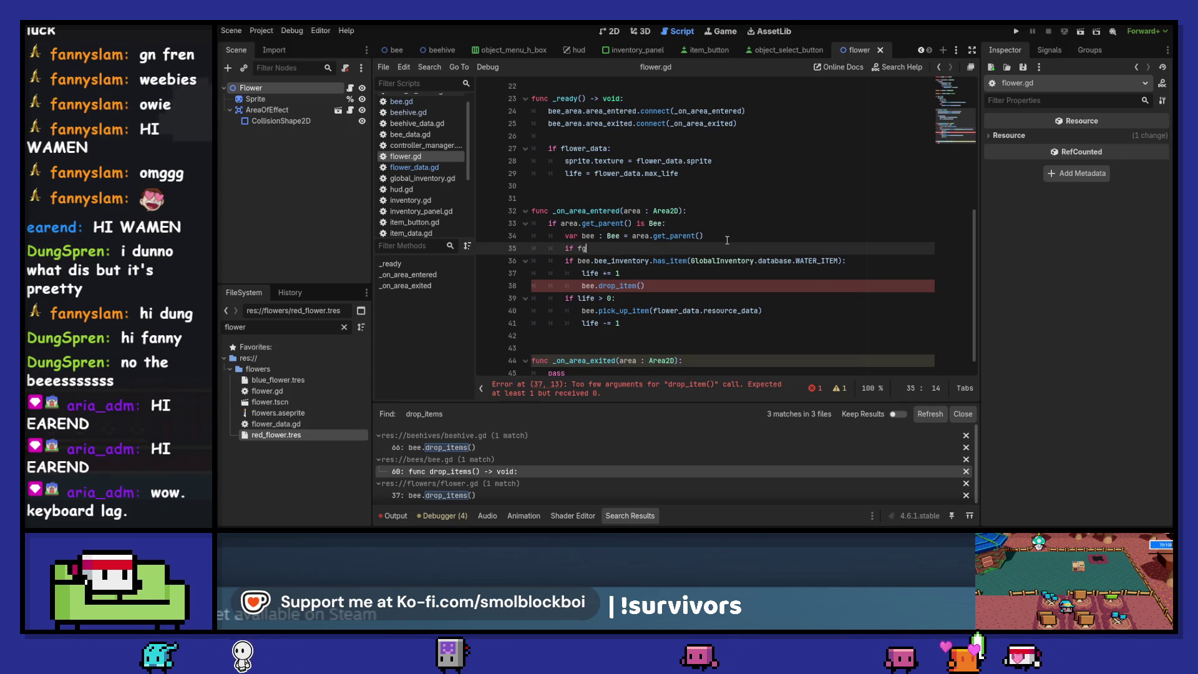
key(BackSpace)
text(lo)
key(Return)
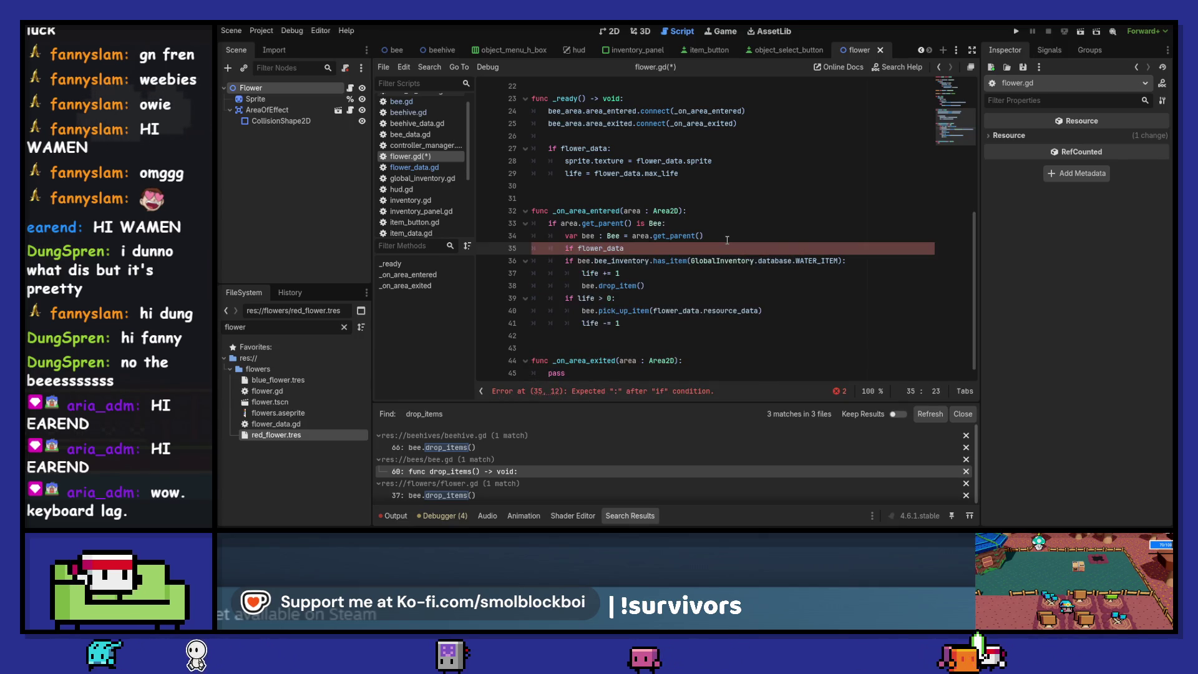
text(.input)
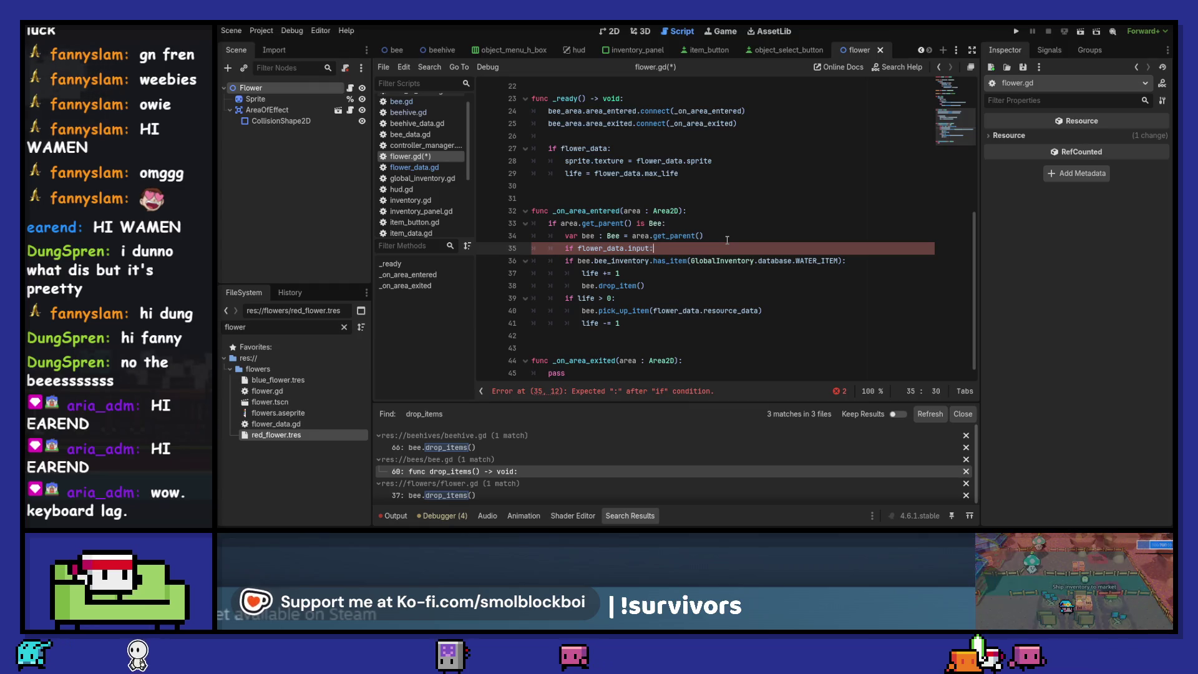
text(:)
key(shift+Down)
key(shift+Down)
key(shift+Down)
key(ctrl+c)
key(Tab)
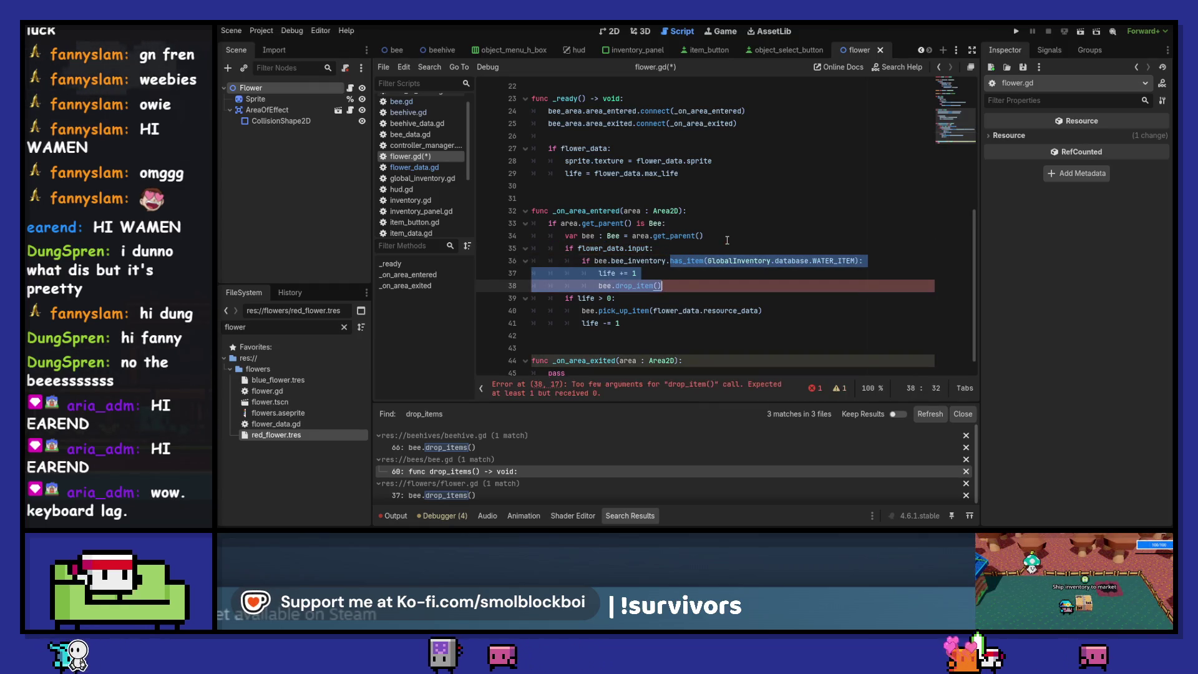
key(Right)
Use flower_data.input instead of WATER_ITEM in has_item and as the drop_item argument, then save
key(Up)
key(Up)
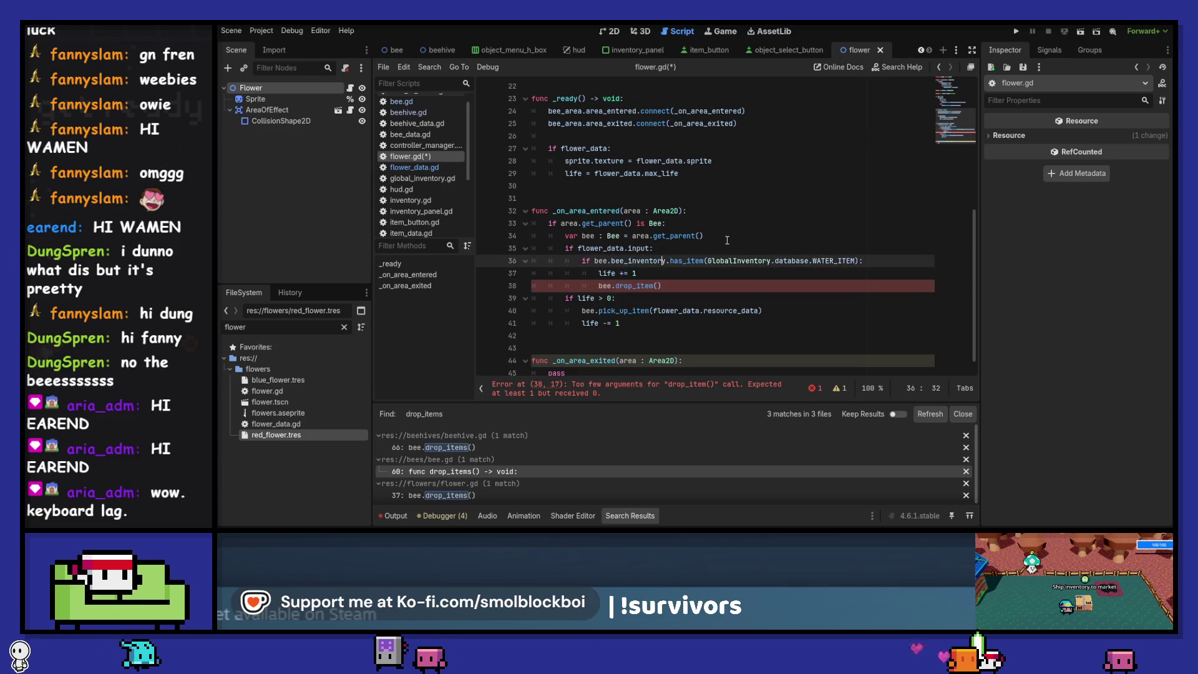
key(Up)
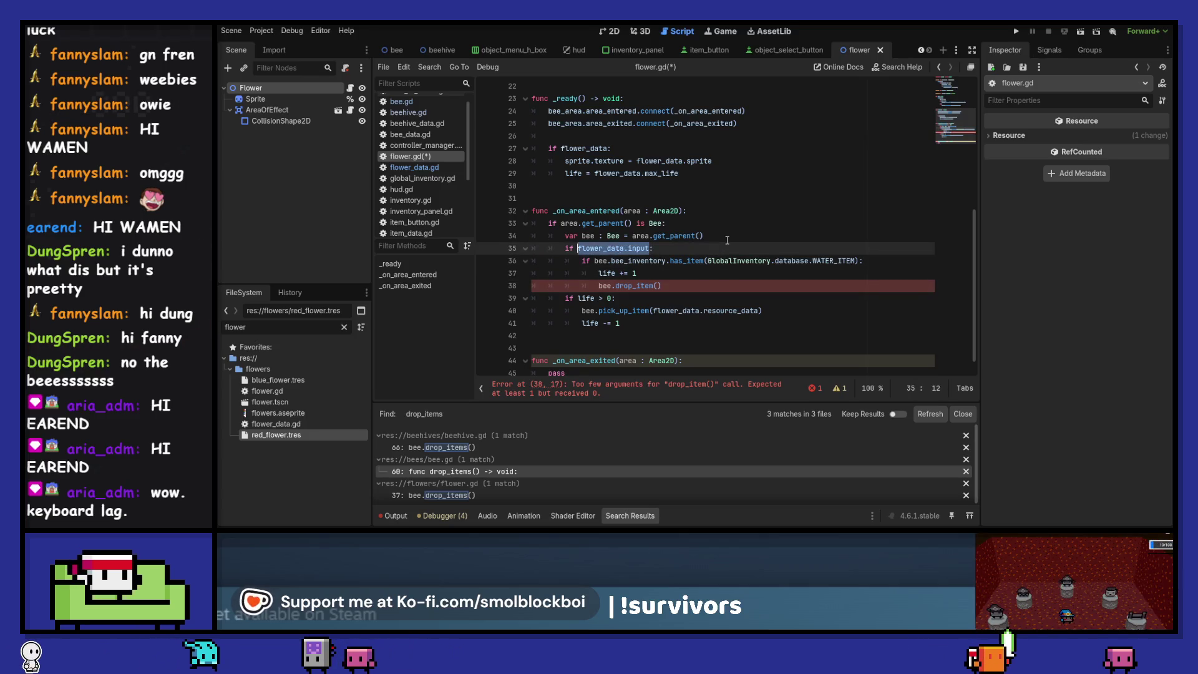
key(Down)
key(ctrl+Right)
key(ctrl+Right)
key(ctrl+Left)
key(ctrl+shift+Right)
key(ctrl+shift+Right)
key(ctrl+shift+Right)
key(ctrl+shift+Right)
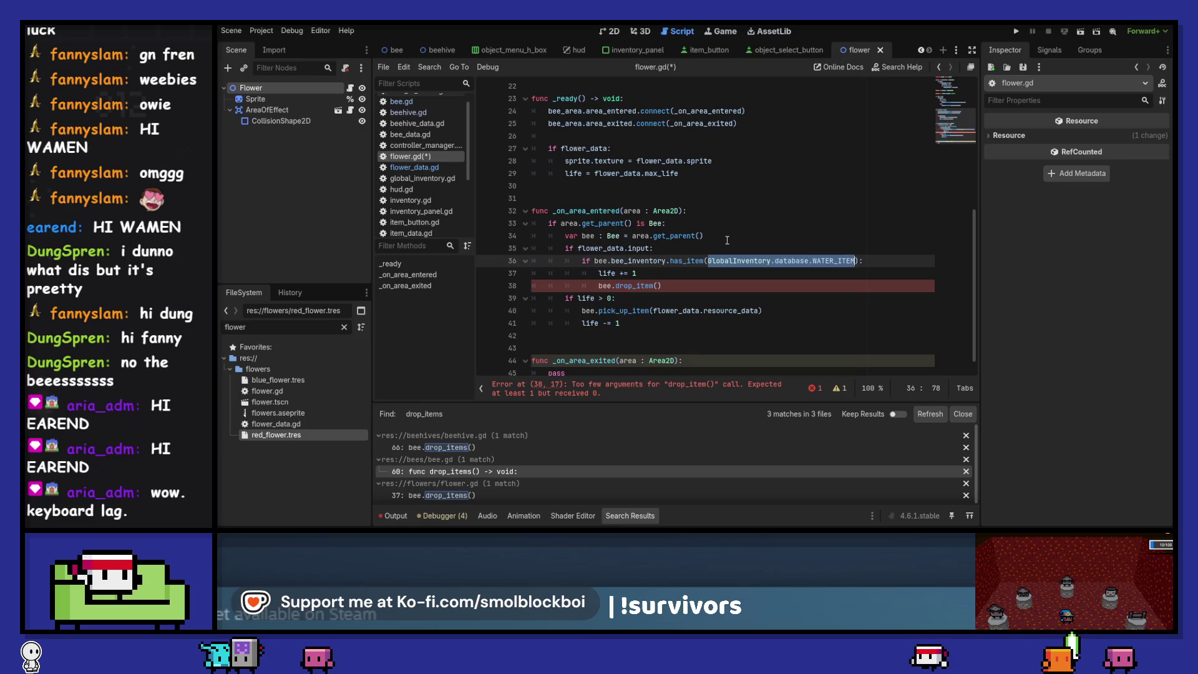
key(ctrl+v)
key(Down)
key(Down)
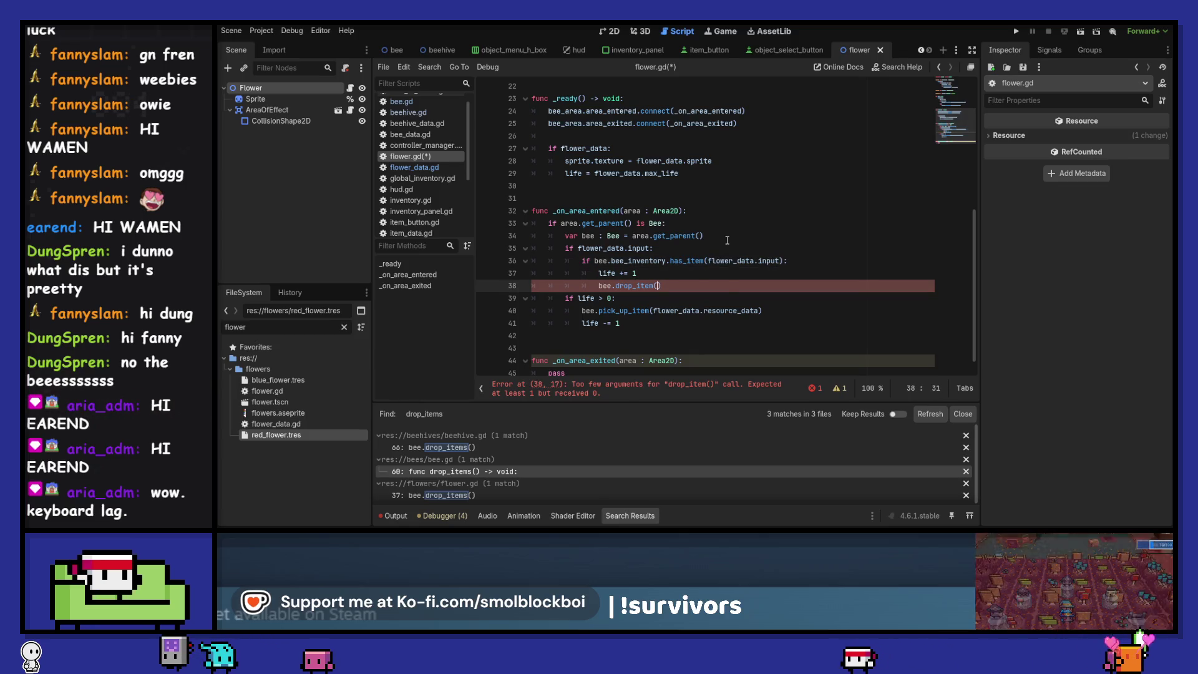
key(Left)
key(ctrl+v)
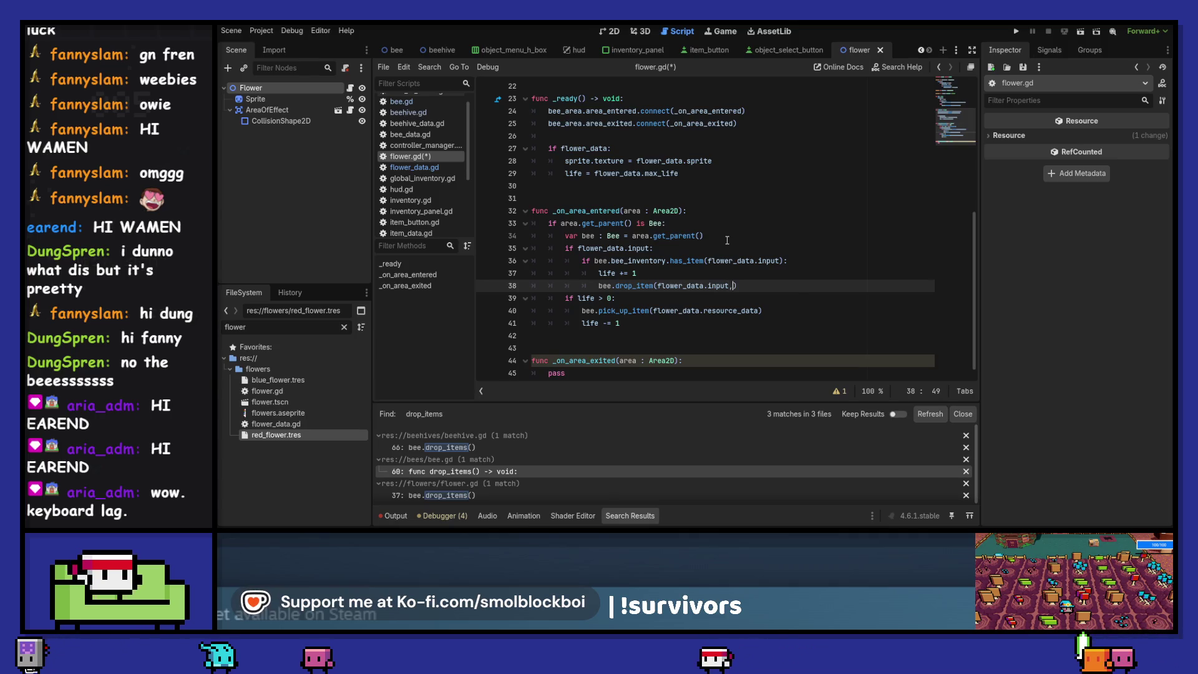
key(BackSpace)
key(ctrl+s)
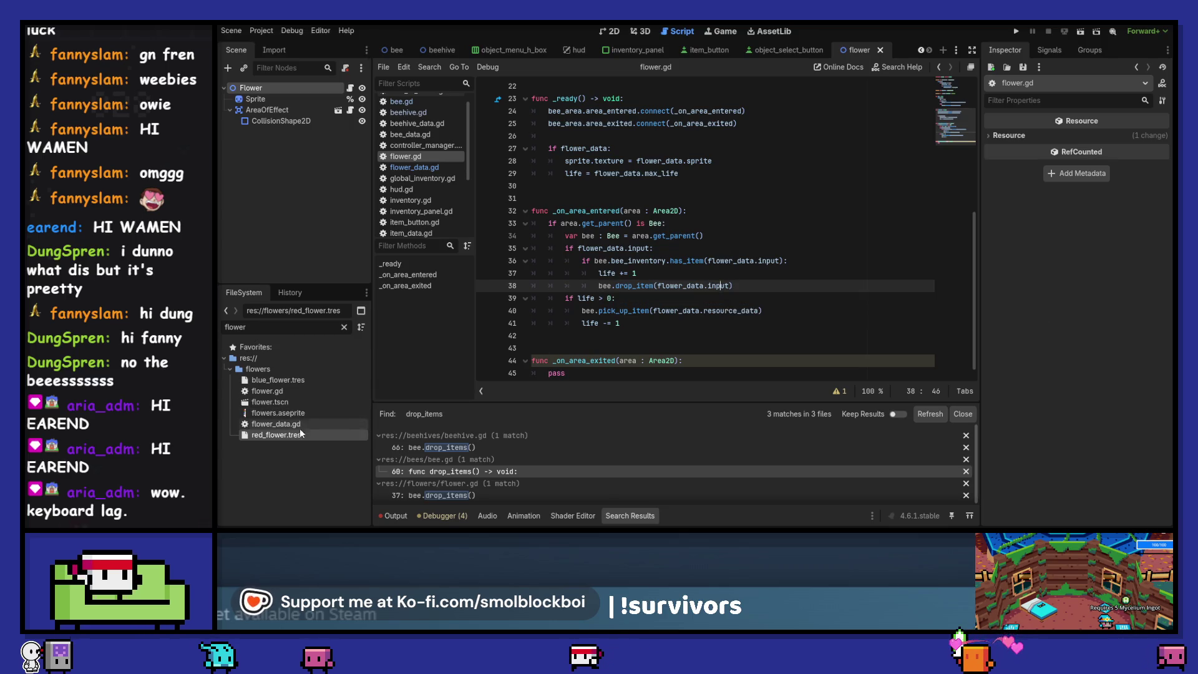
click(311, 380)
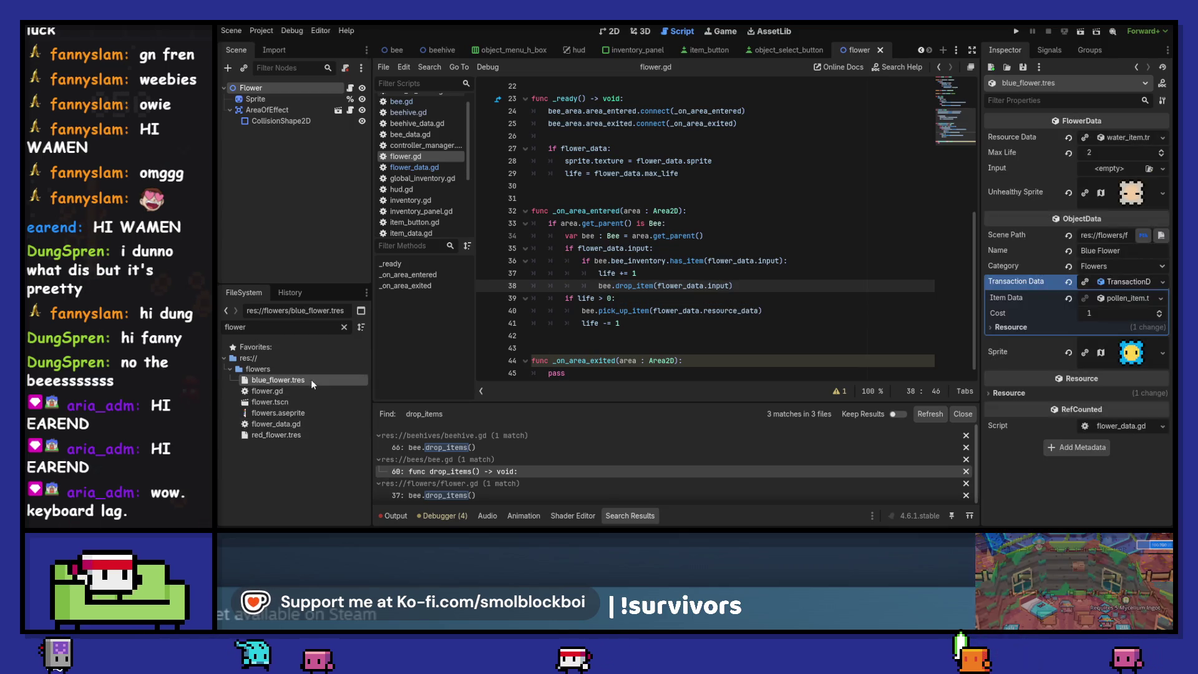
Set red_flower.tres's Input to water_item.tres and run the project to test it
click(1149, 169)
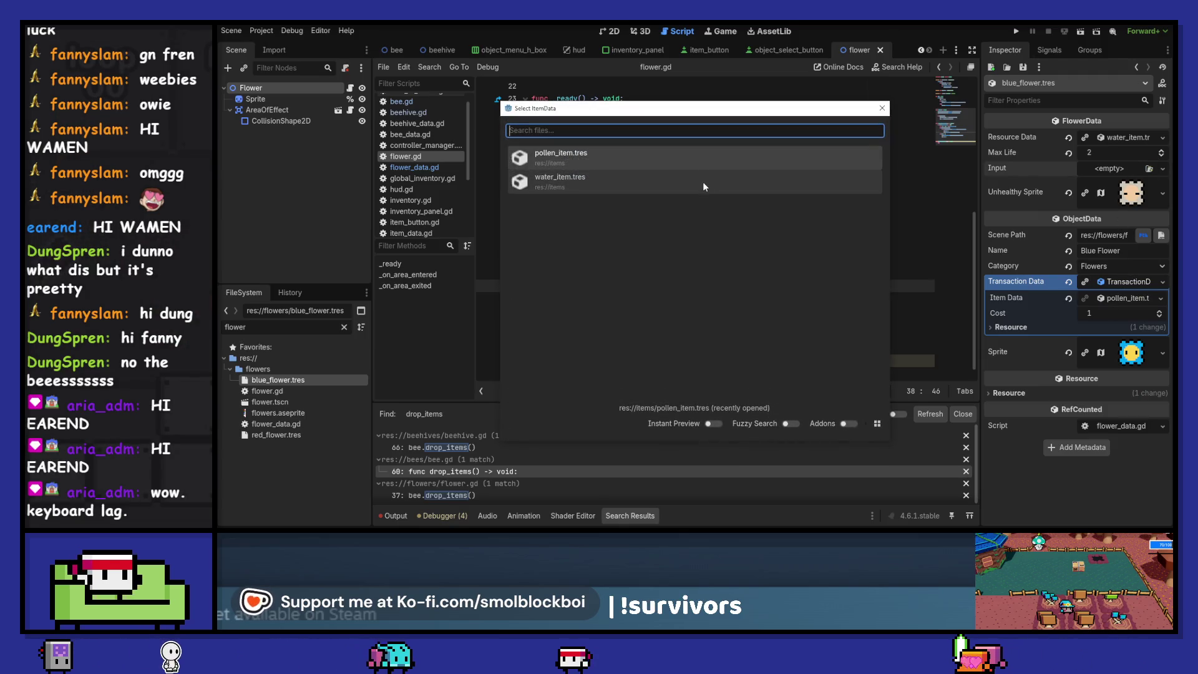
click(885, 109)
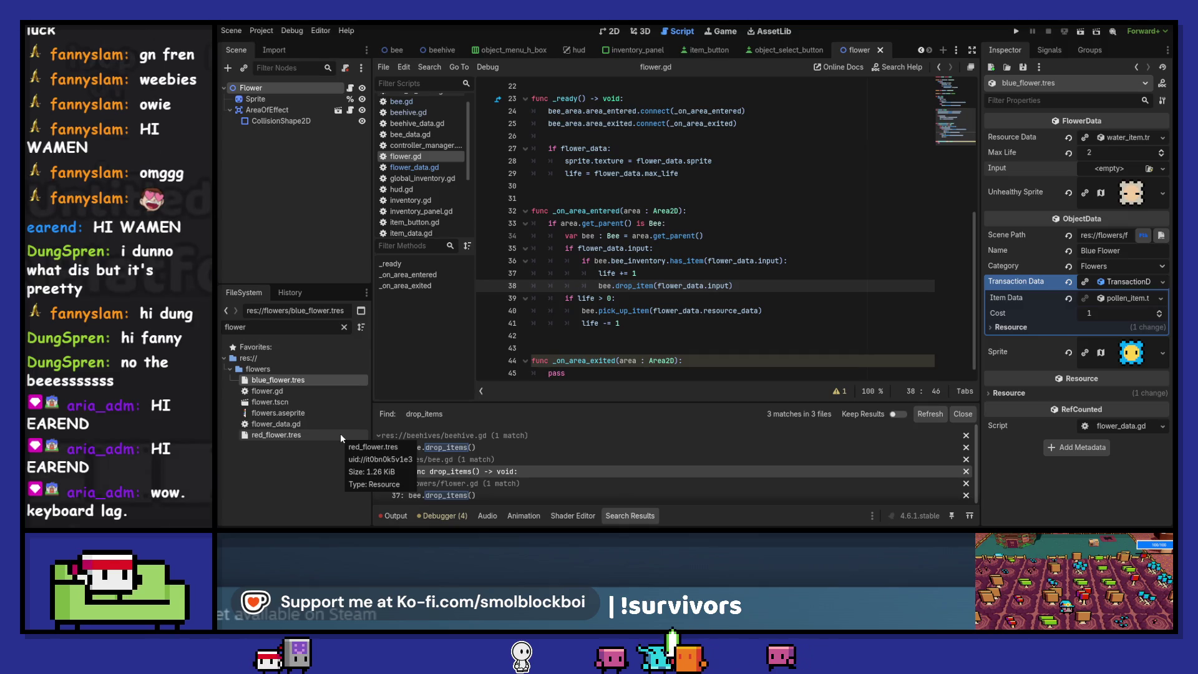
click(341, 435)
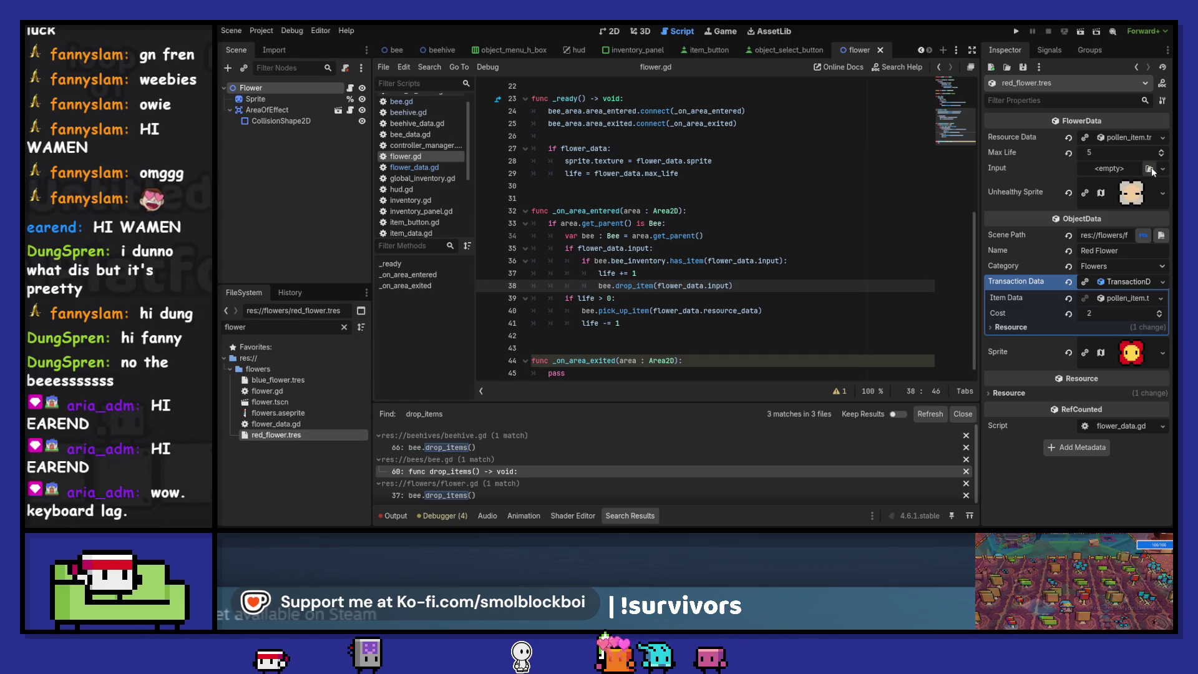
click(1150, 168)
double_click(675, 182)
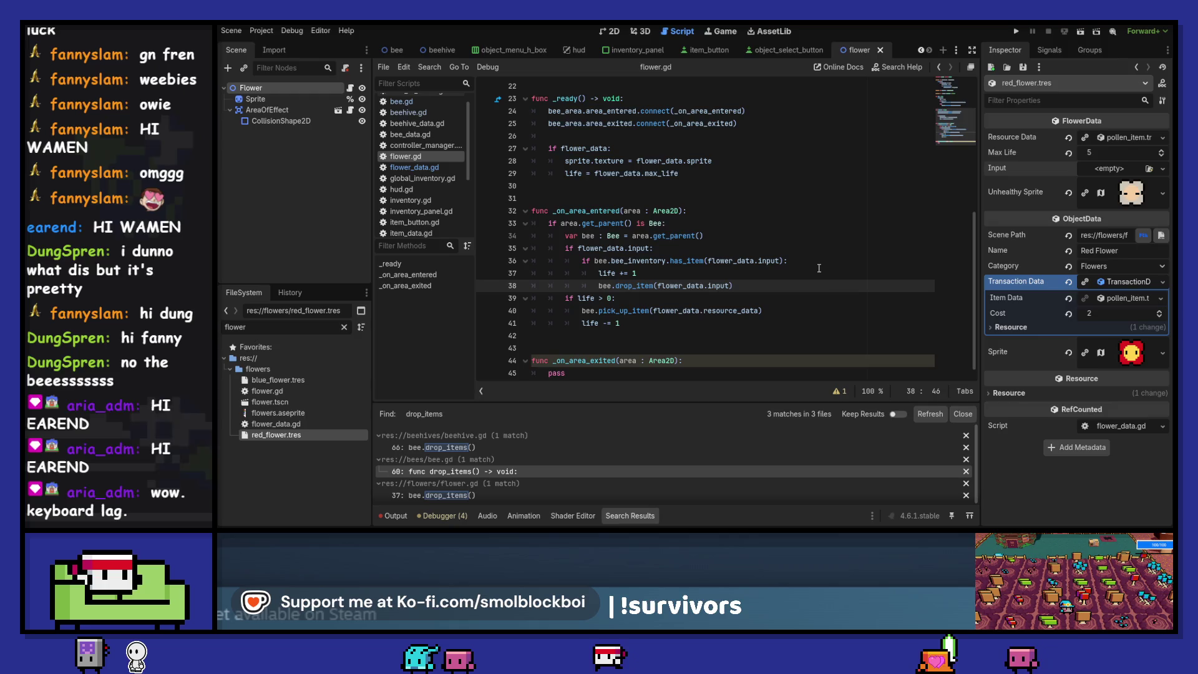
click(1149, 168)
click(605, 154)
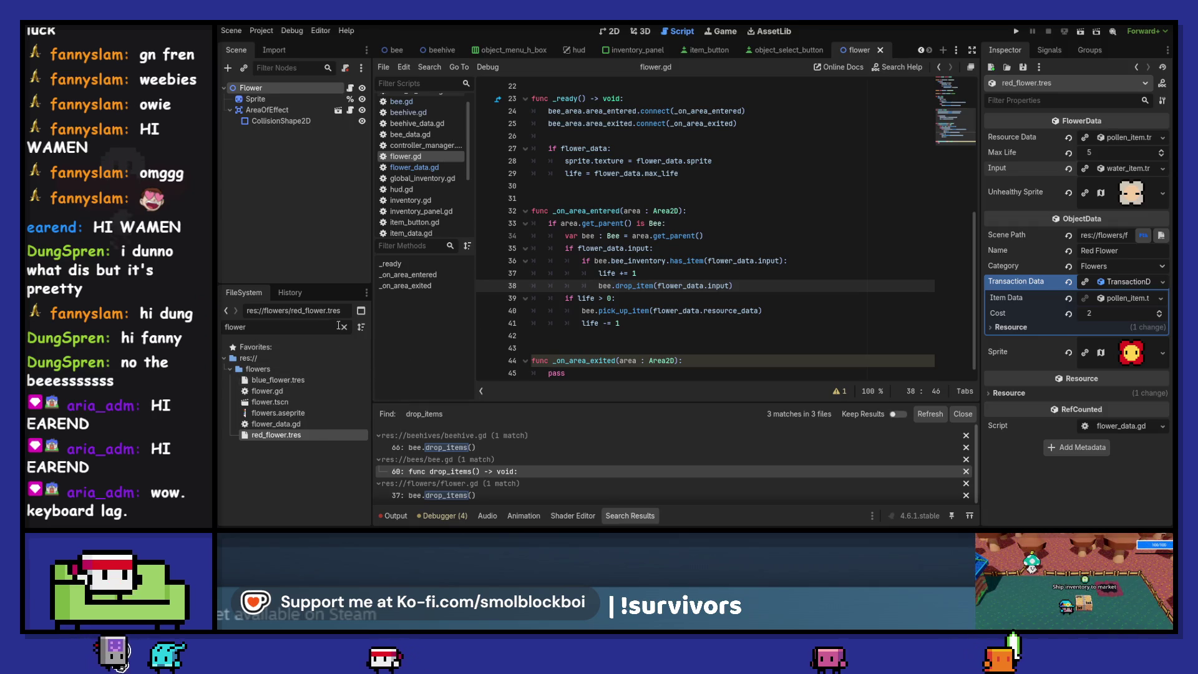
click(1017, 31)
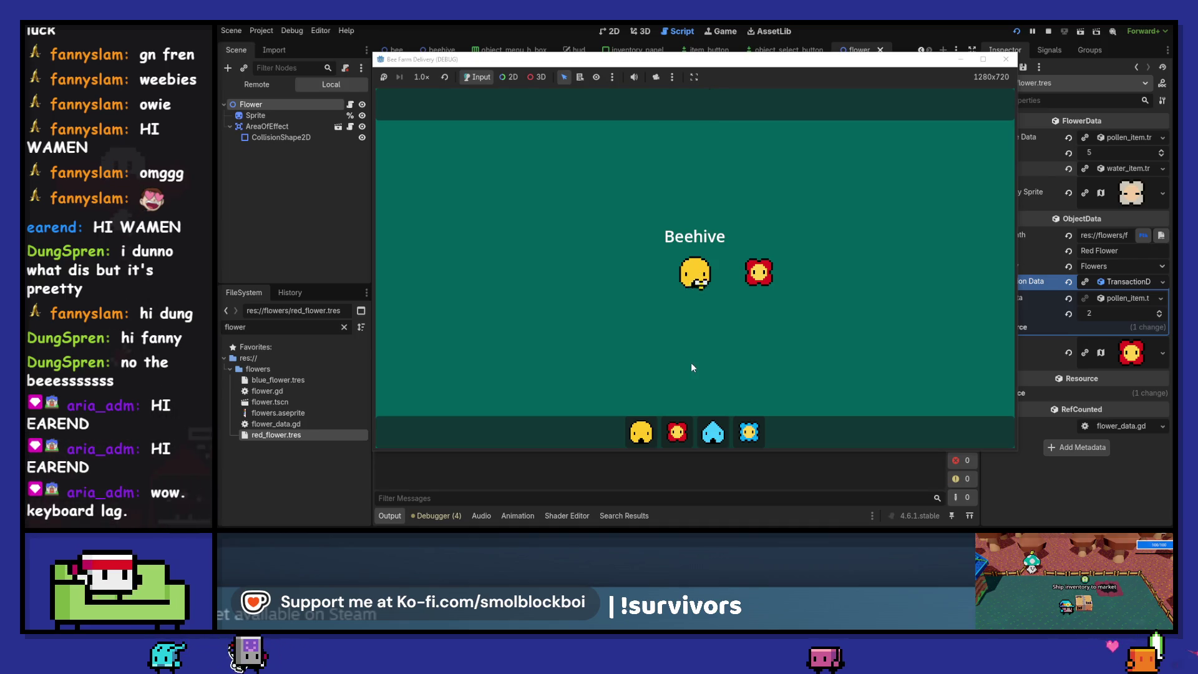
Place a second beehive and a blue flower in the game, then stop it and return to flower.gd
click(714, 431)
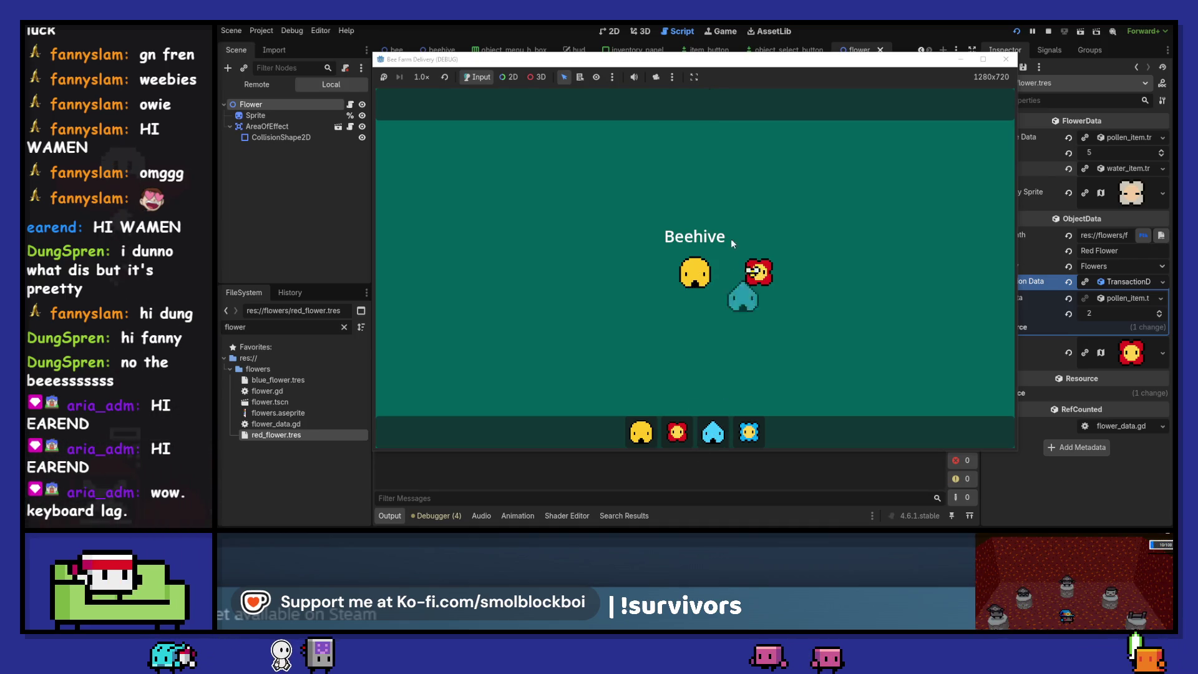
click(758, 165)
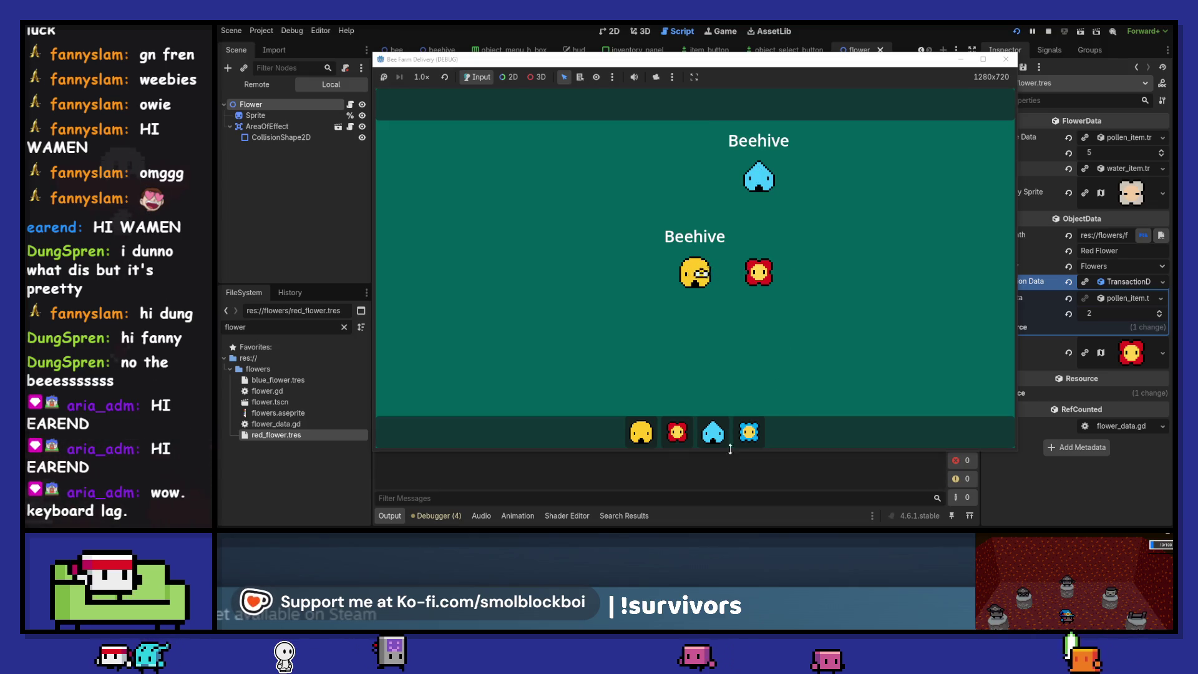
click(750, 432)
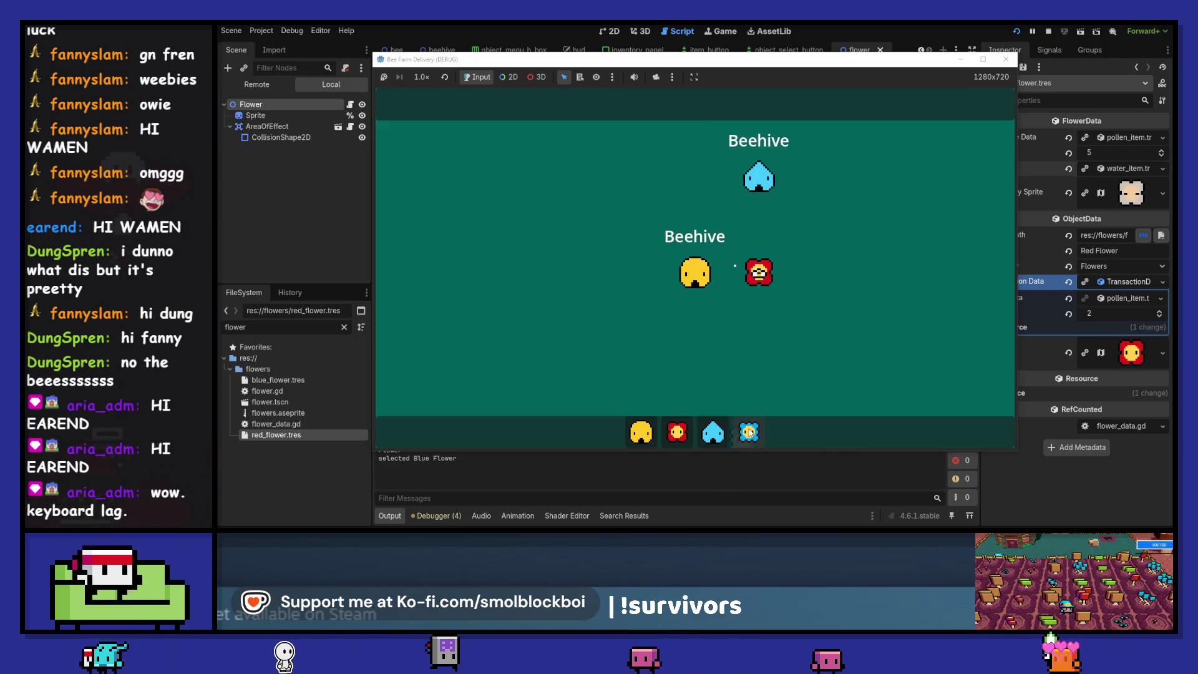
click(758, 370)
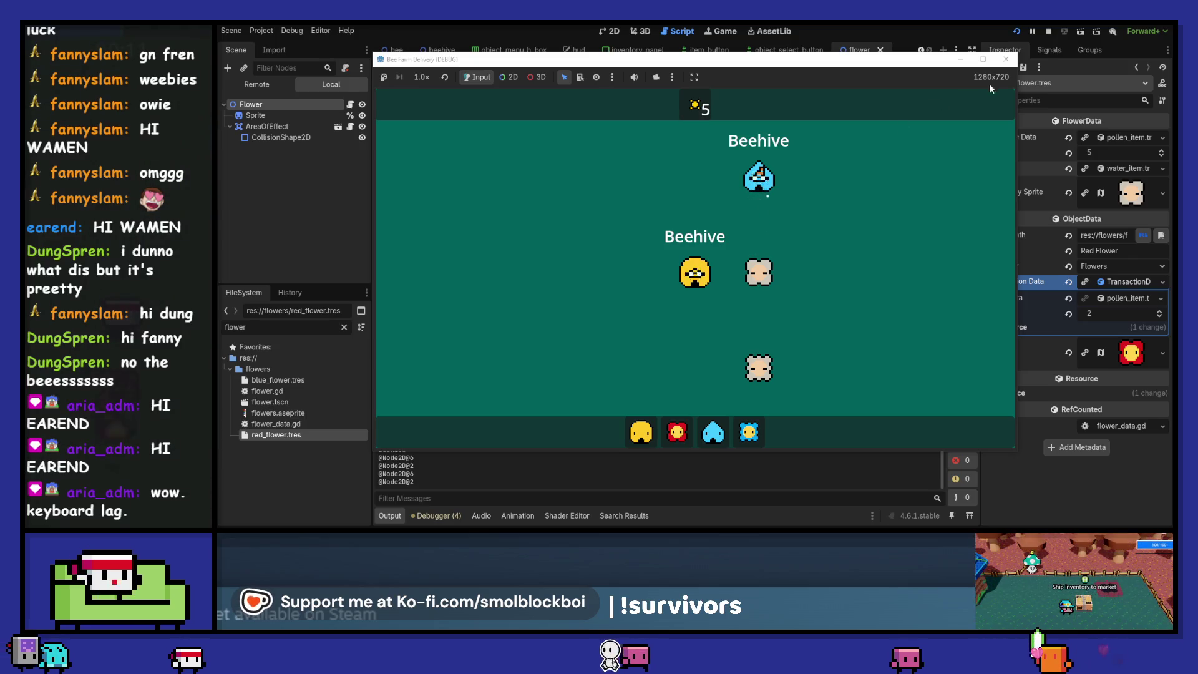
click(1006, 59)
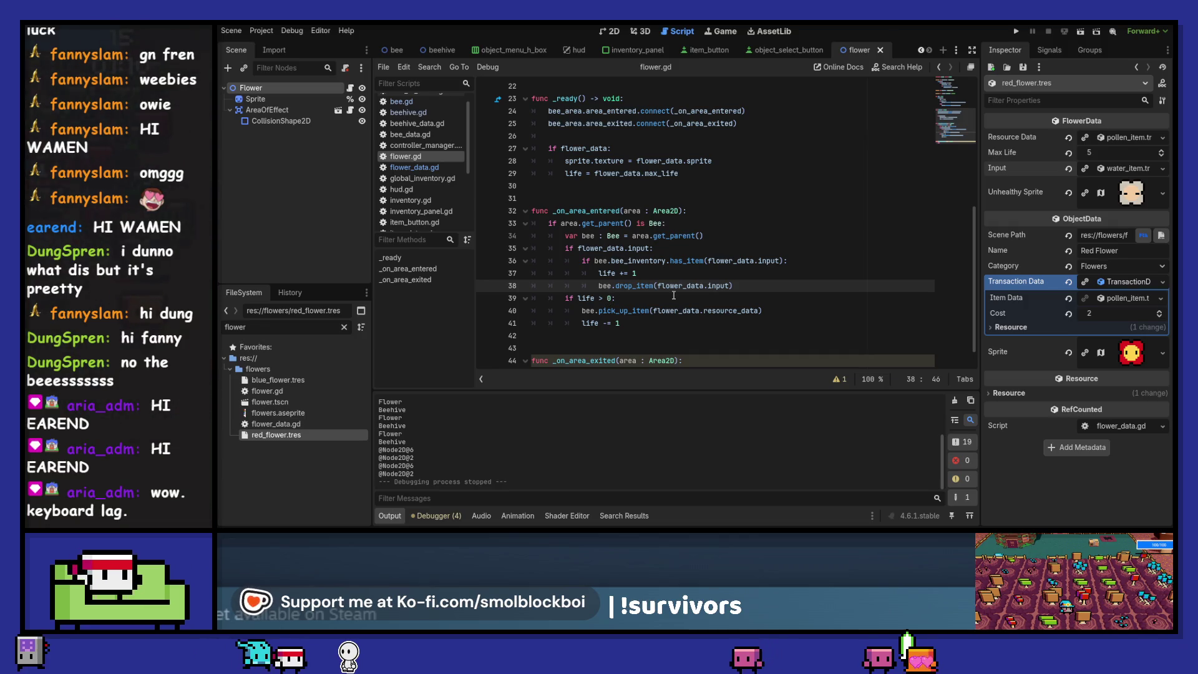
click(749, 284)
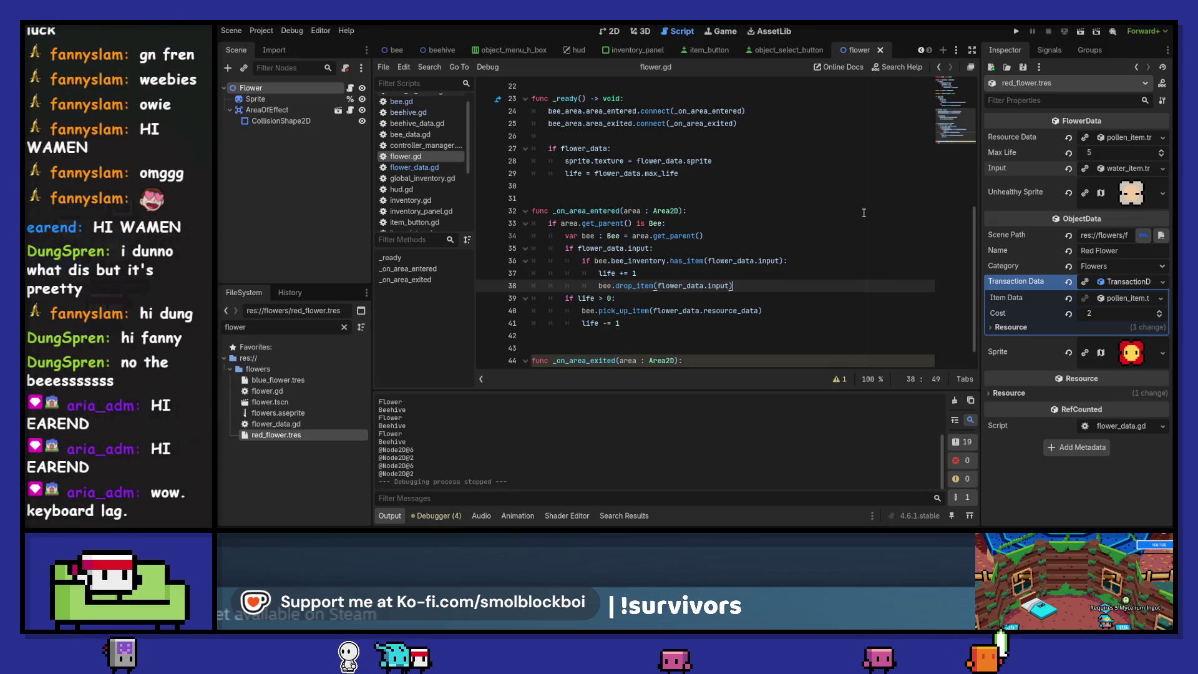
Move the flower_data.input check below the life > 0 pickup block, with blank lines between them
shift+click(525, 247)
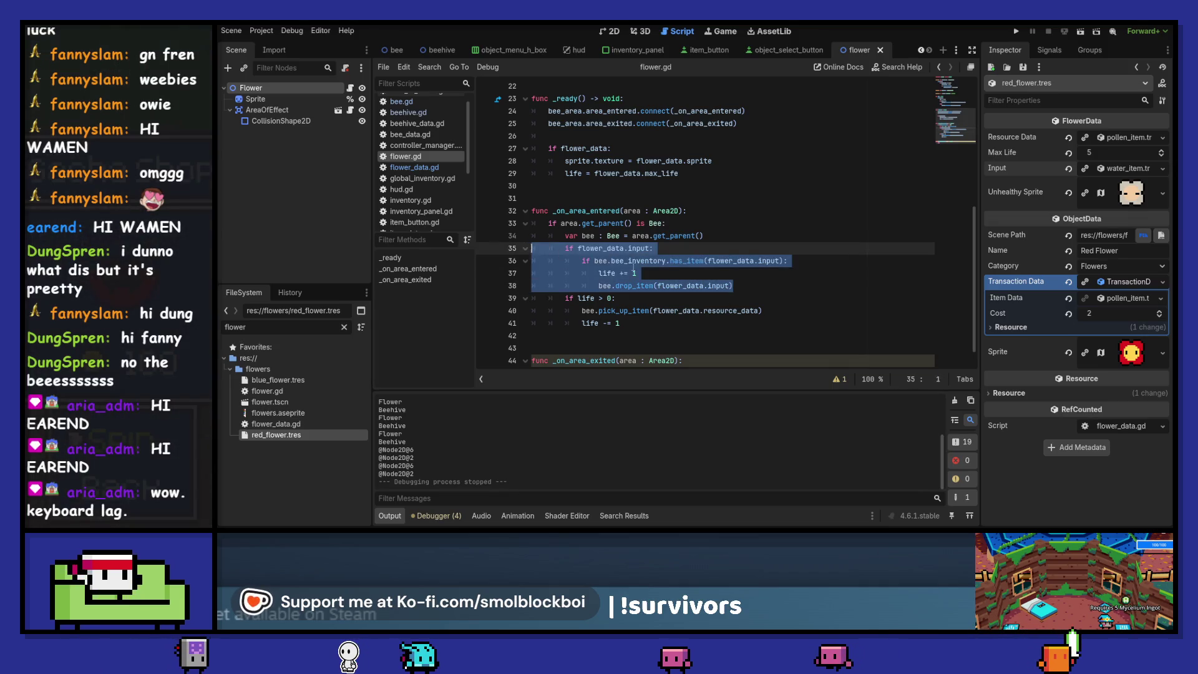
key(alt+Down)
key(alt+Down)
key(alt+Down)
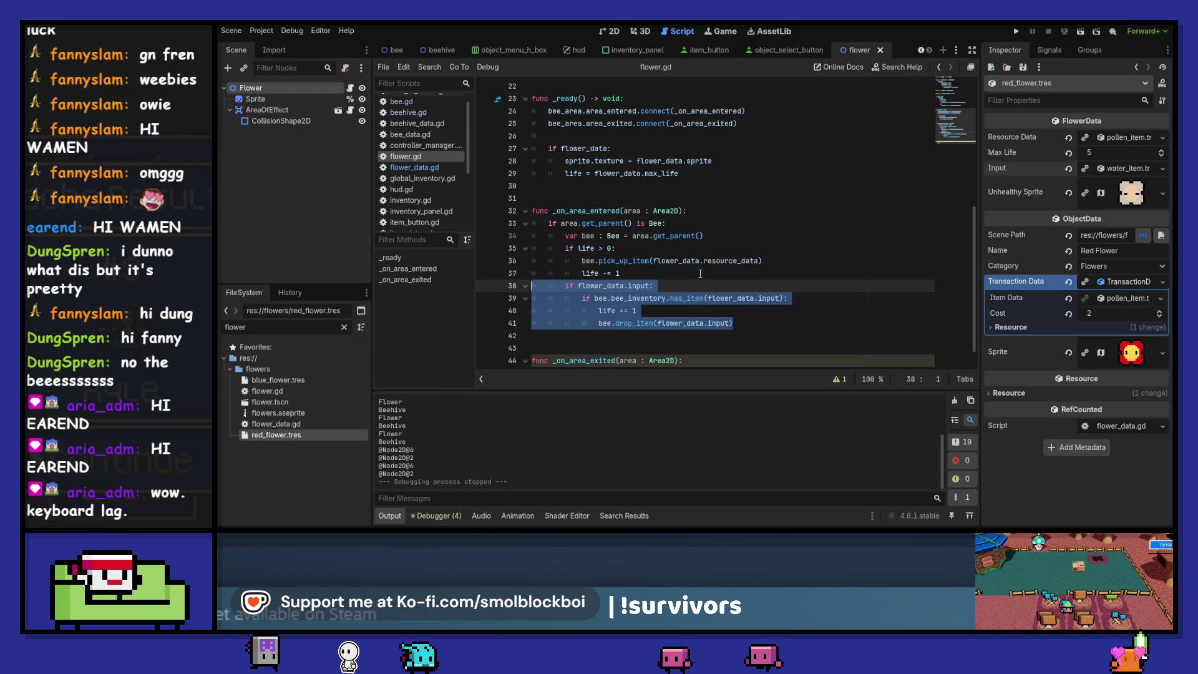
click(700, 273)
key(Return)
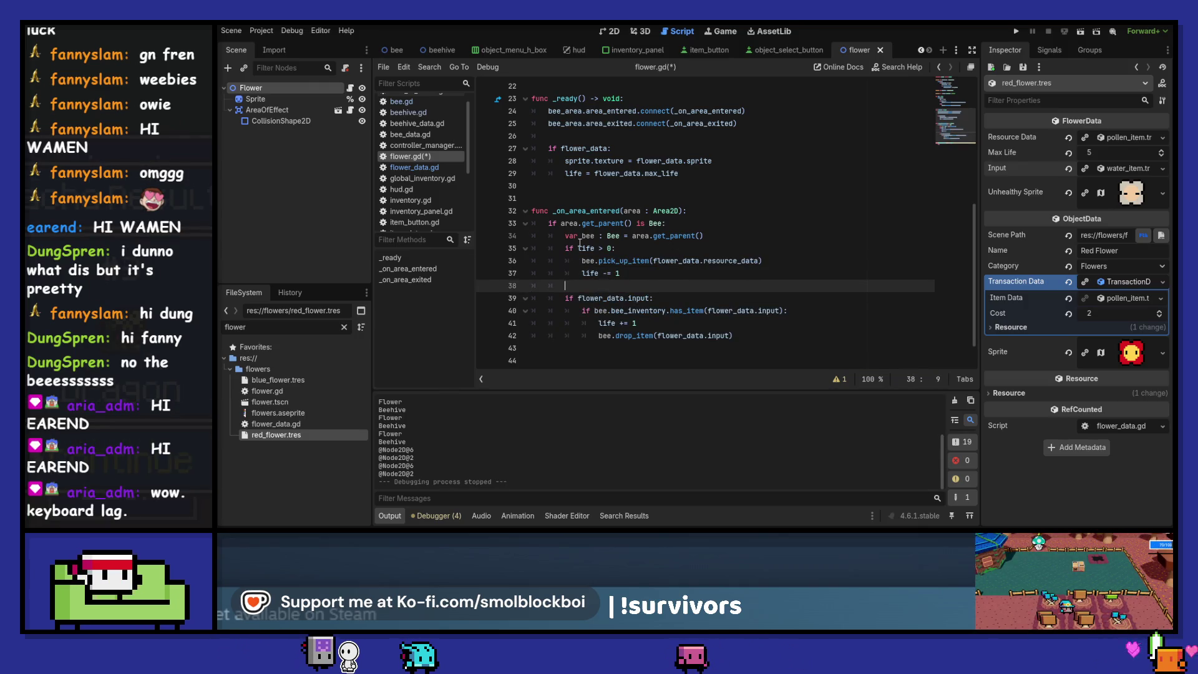
key(Up)
key(Up)
key(Up)
key(Home)
key(Return)
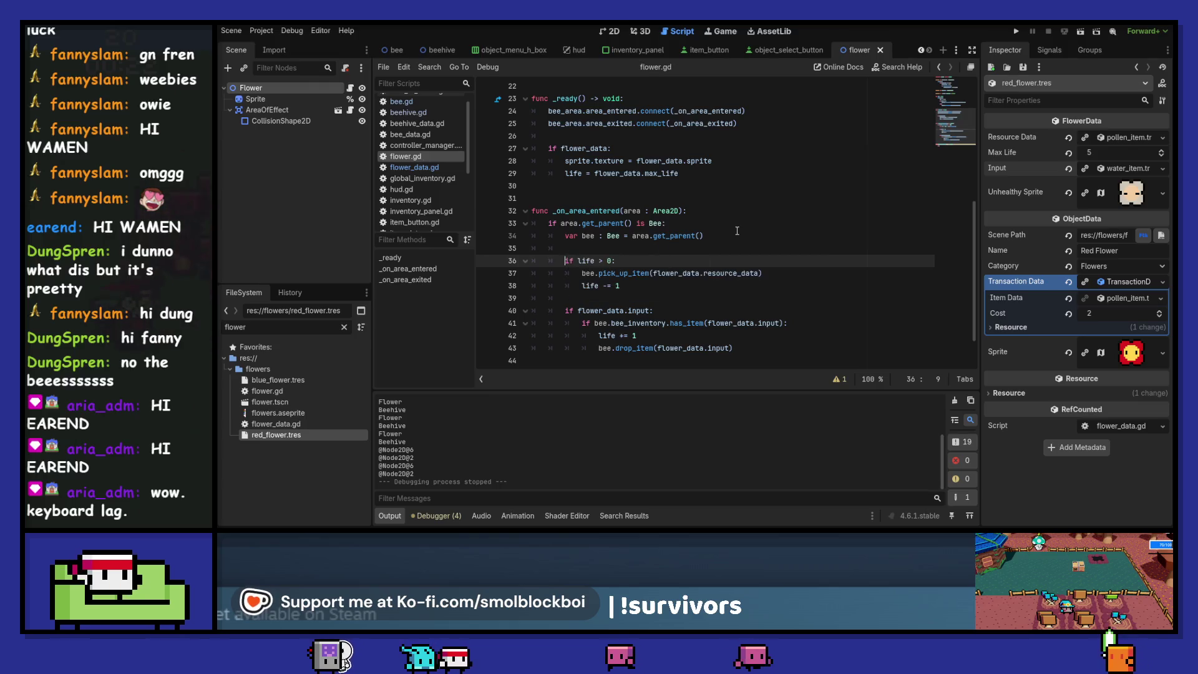
Save flower.gd and relaunch the game with F5
key(ctrl+s)
scroll(738, 231, down, 1)
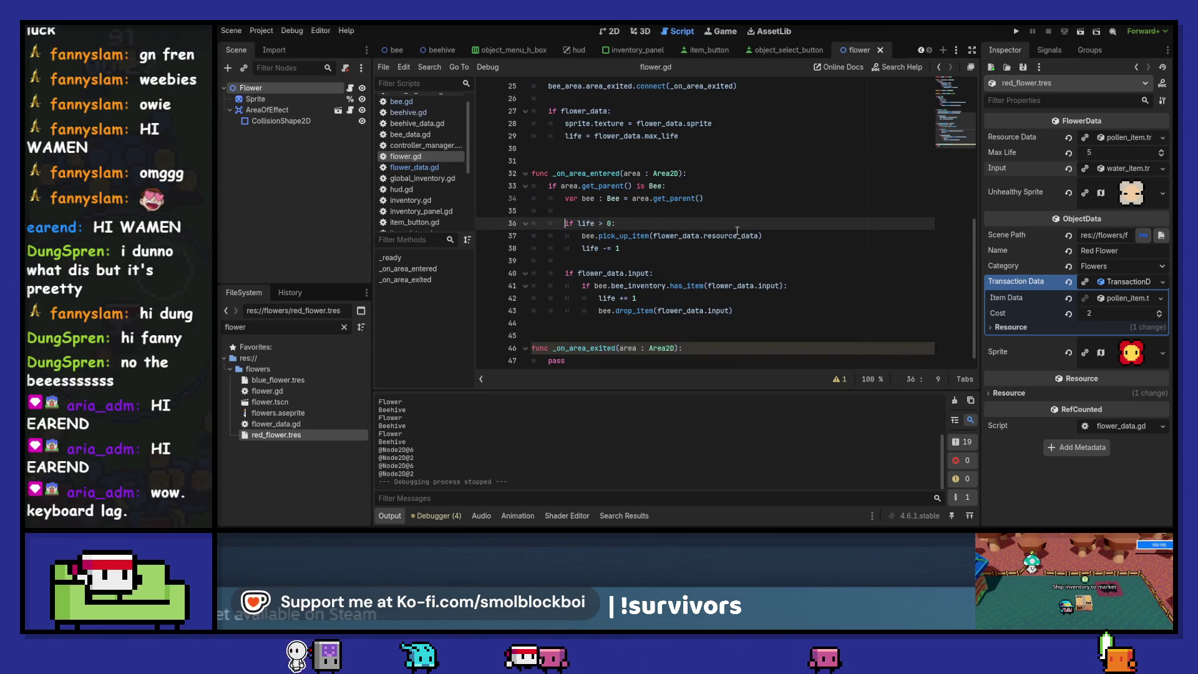
key(F5)
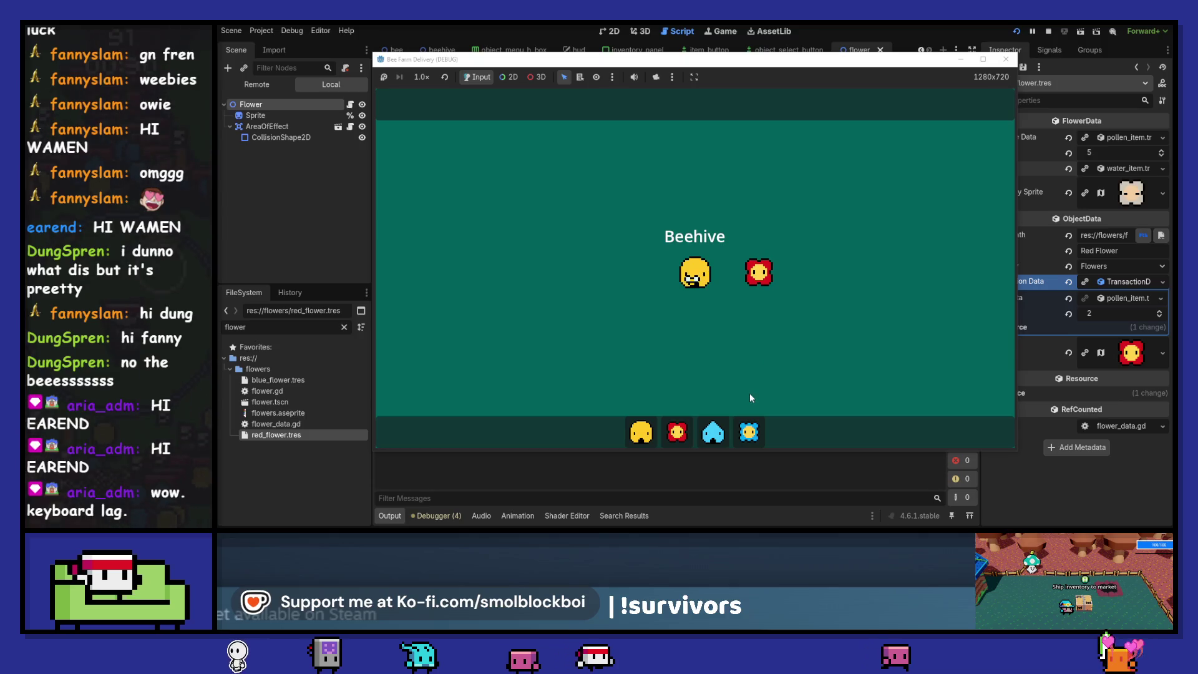
Drag the water item onto the red flower and place a blue flower, then close the game
drag(713, 432, 762, 174)
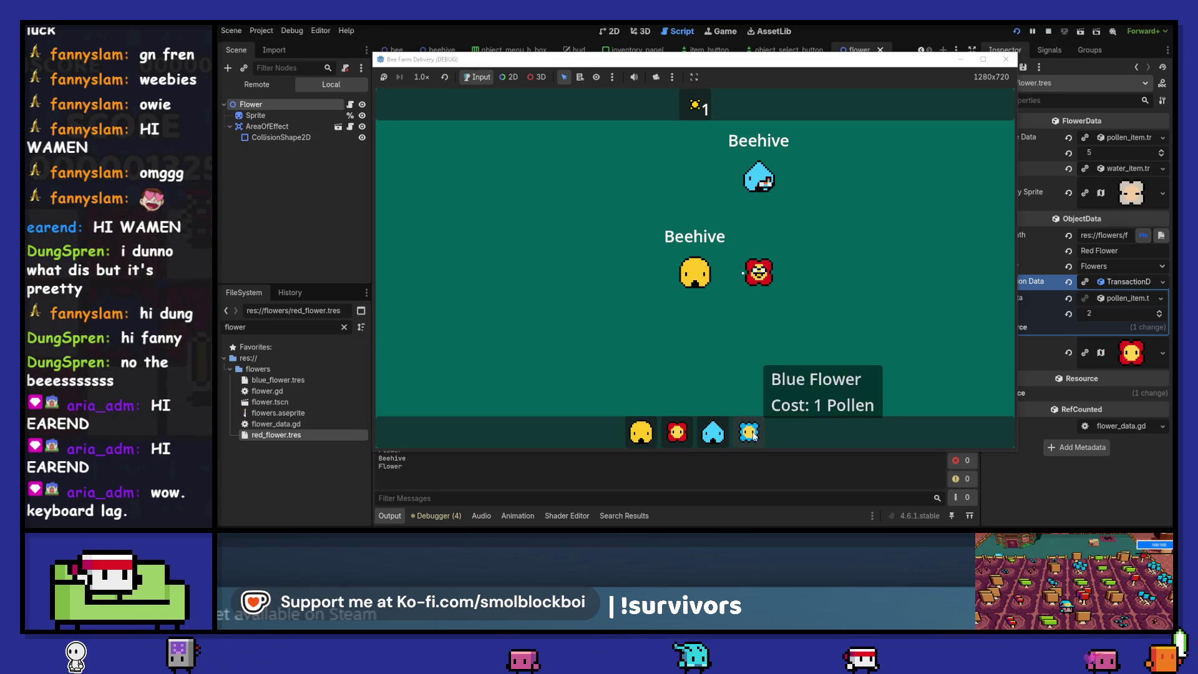
click(748, 433)
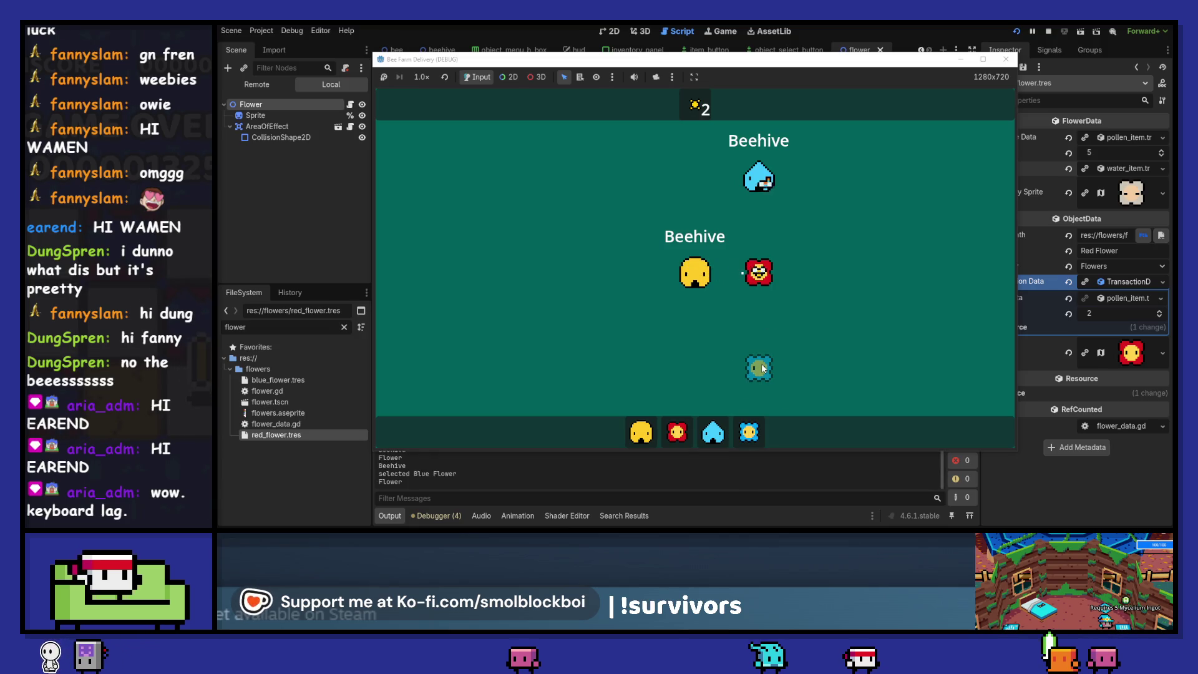
click(762, 364)
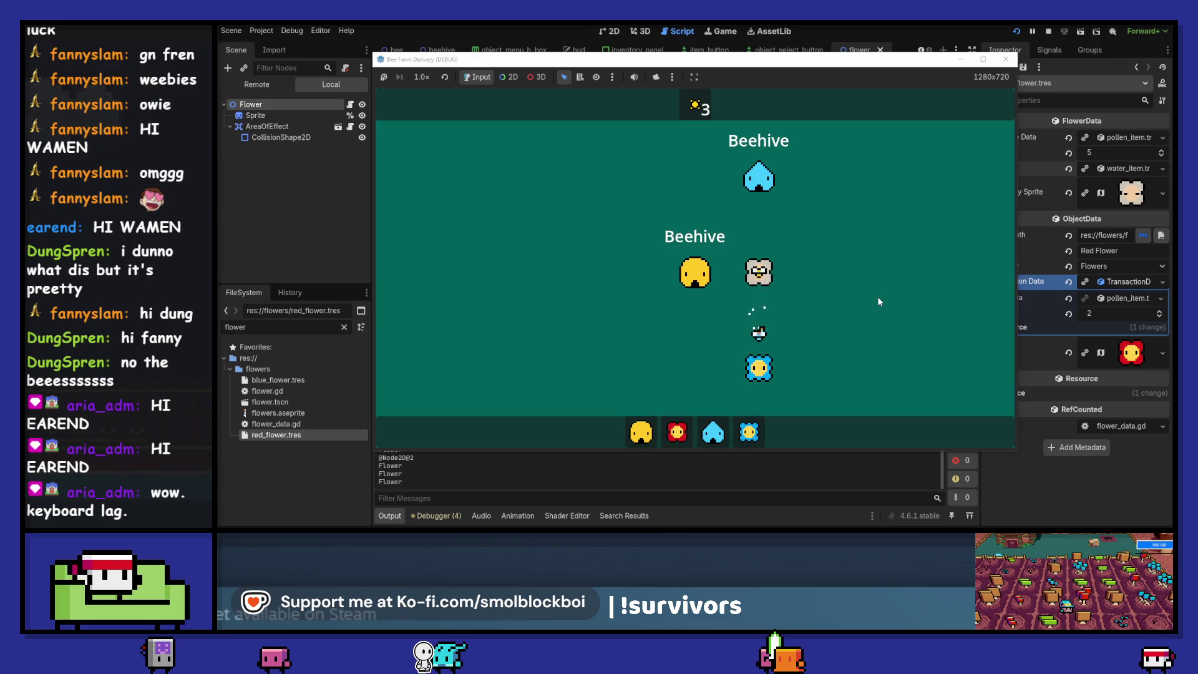
click(1005, 60)
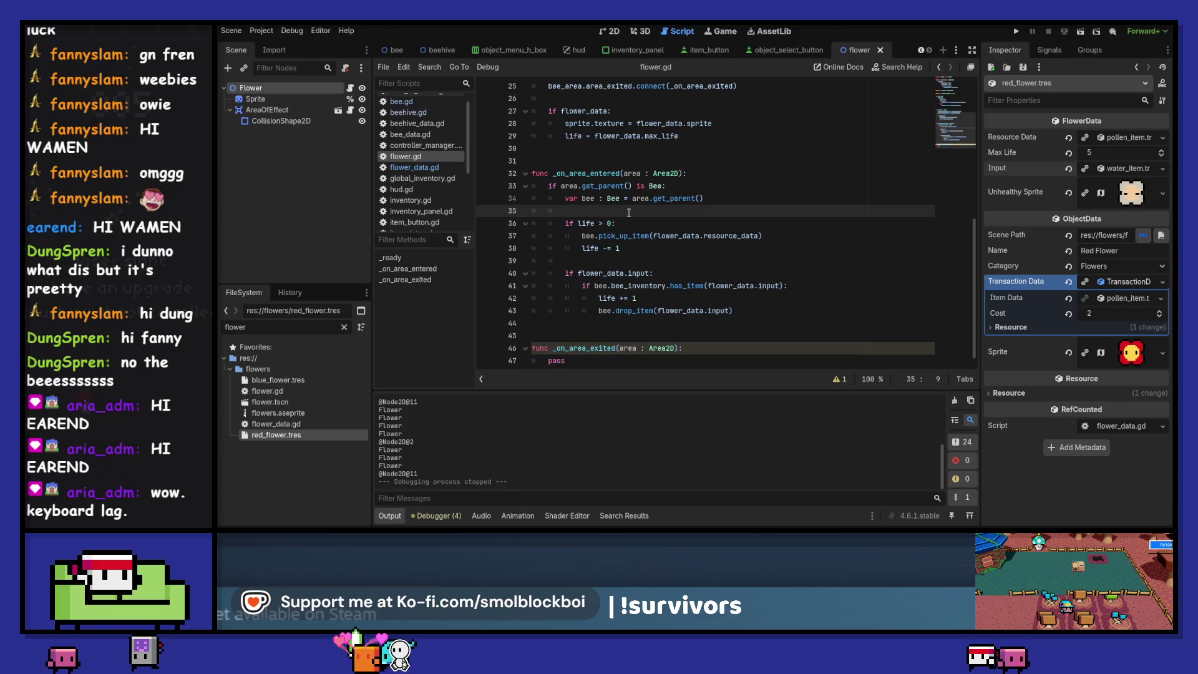
Wrap the life check in 'if bee.bee_data.item_target == flower_data.resource_data:', save, and run the game
key(Return)
text(if bee.)
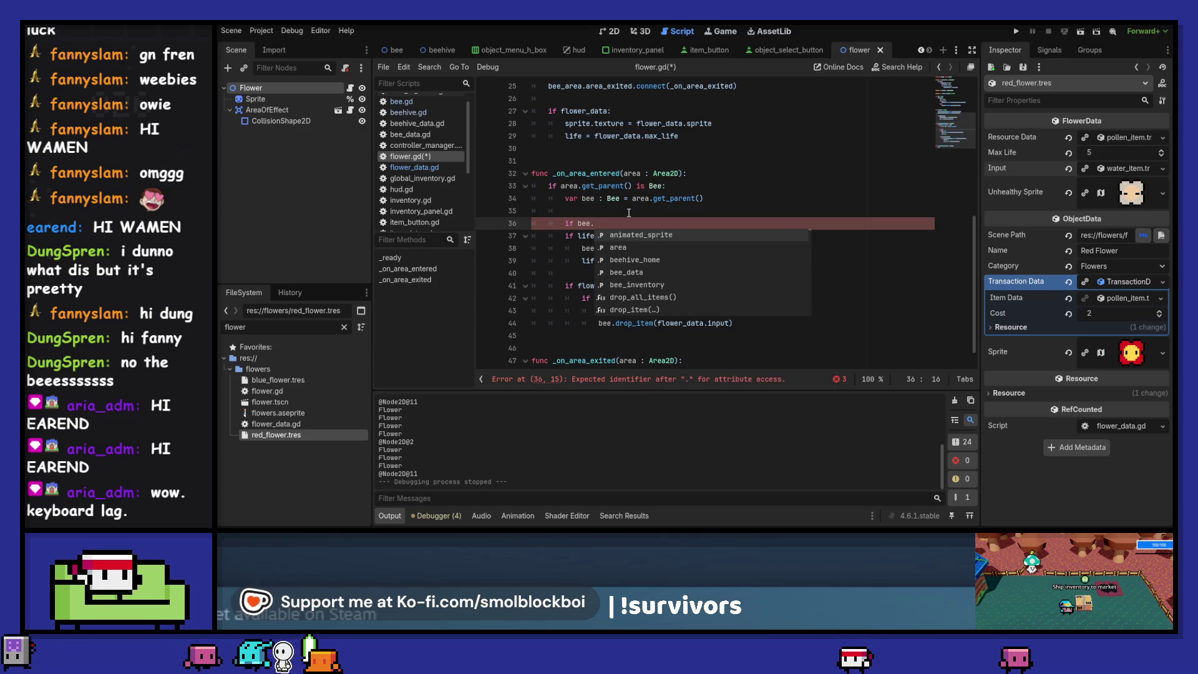
text(bee_data.tar)
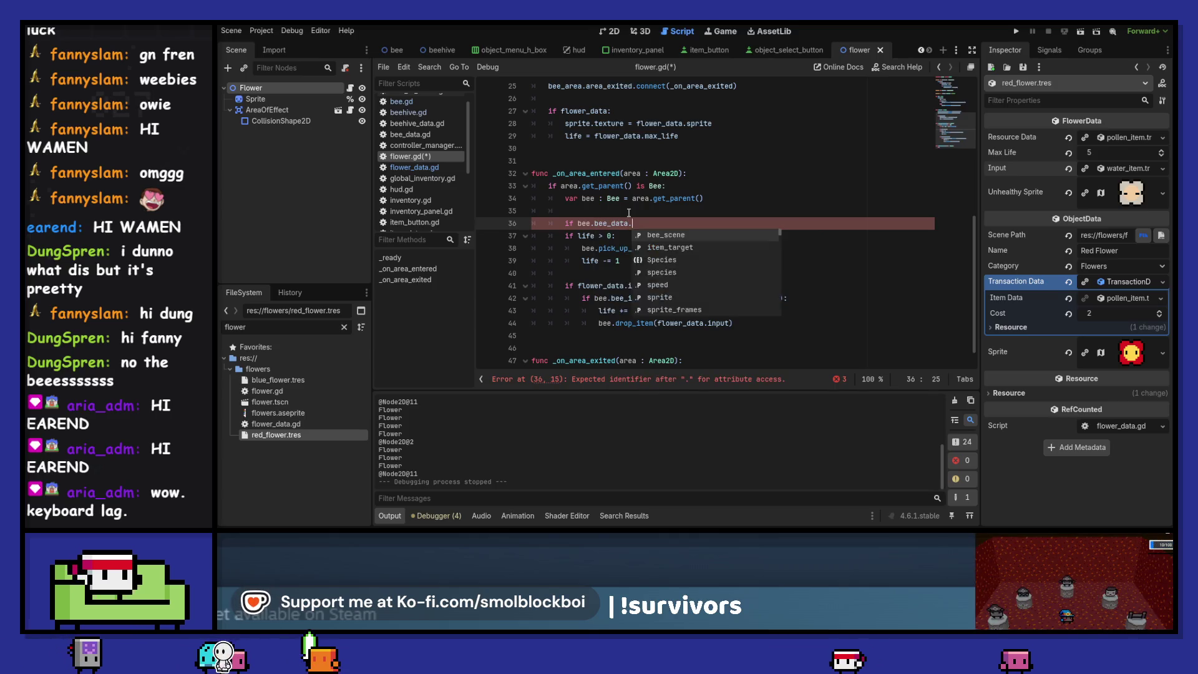
key(Return)
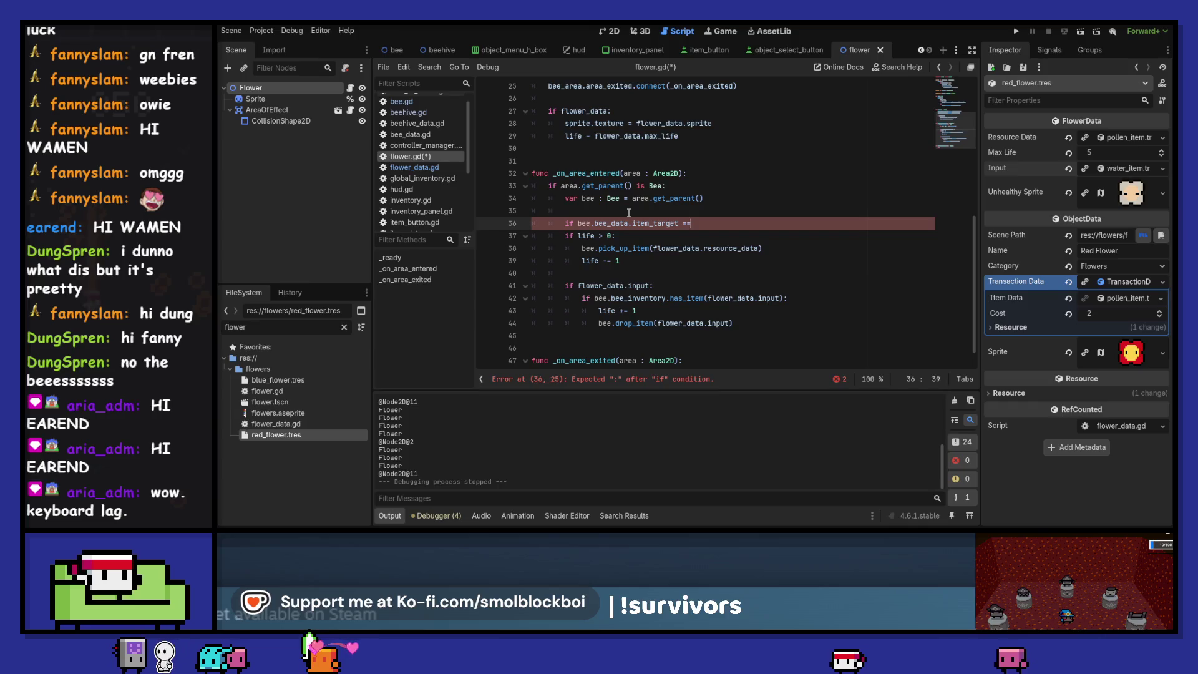
key(Return)
text(.)
key(Return)
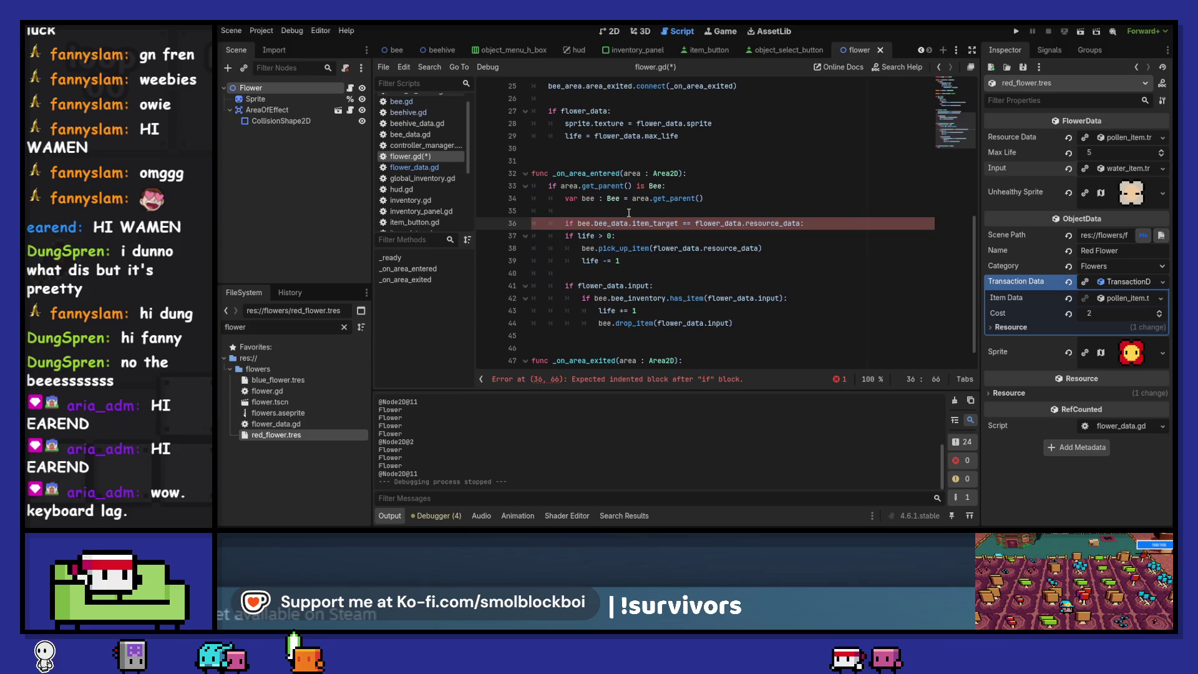
key(Down)
key(shift+Down)
key(shift+Down)
key(ctrl+s)
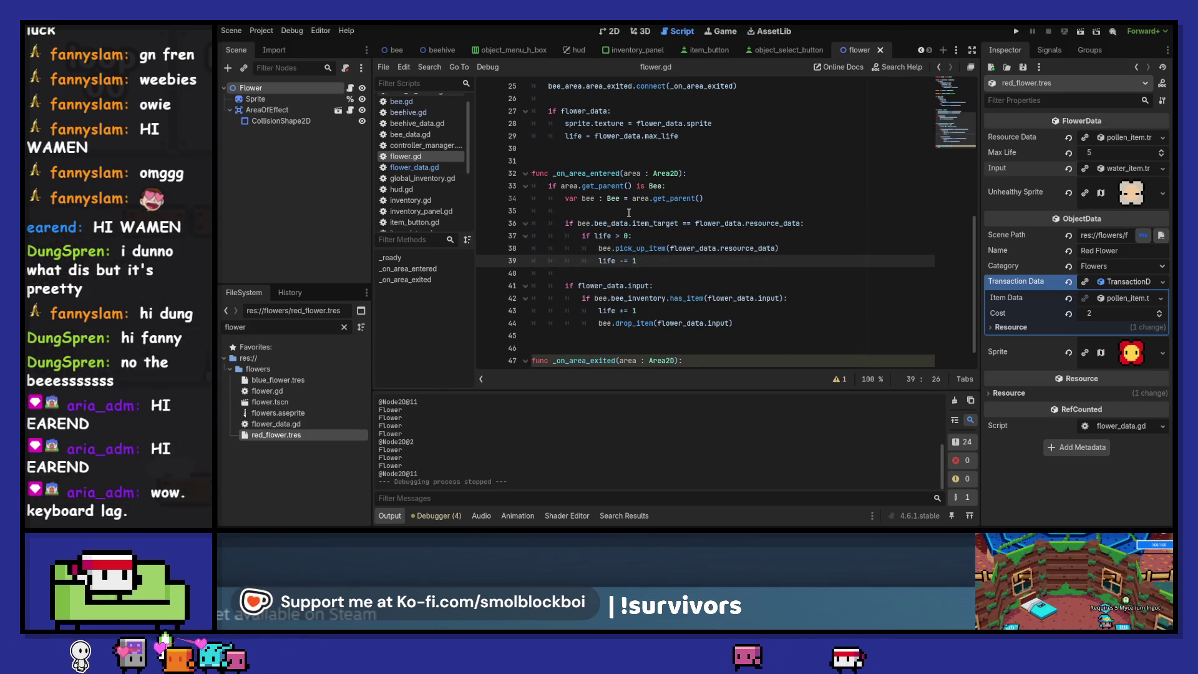
key(F5)
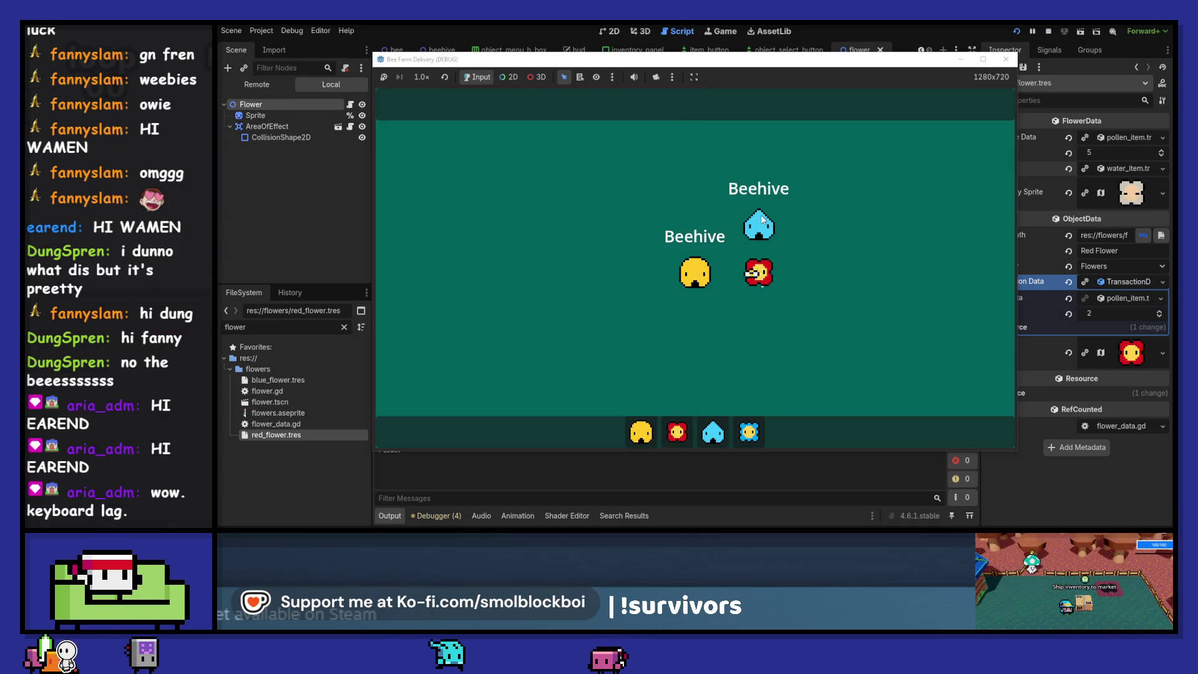
Place a blue flower below the red one, click the red flower, and stop with F8
click(759, 323)
click(753, 234)
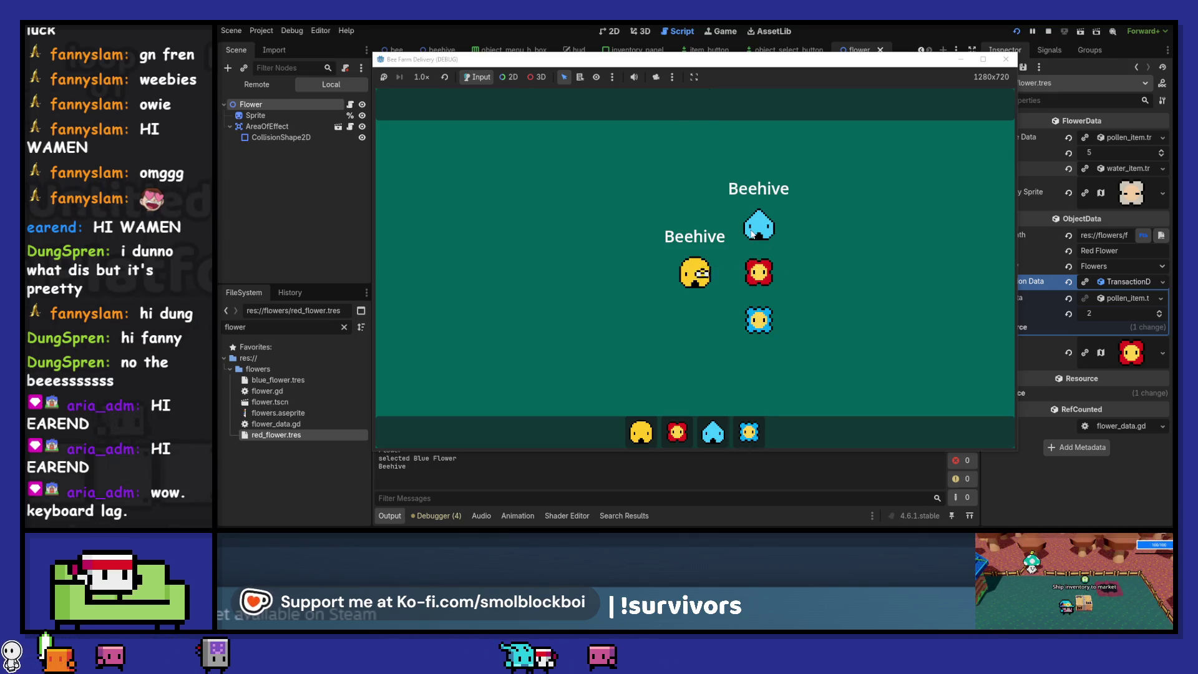
click(759, 273)
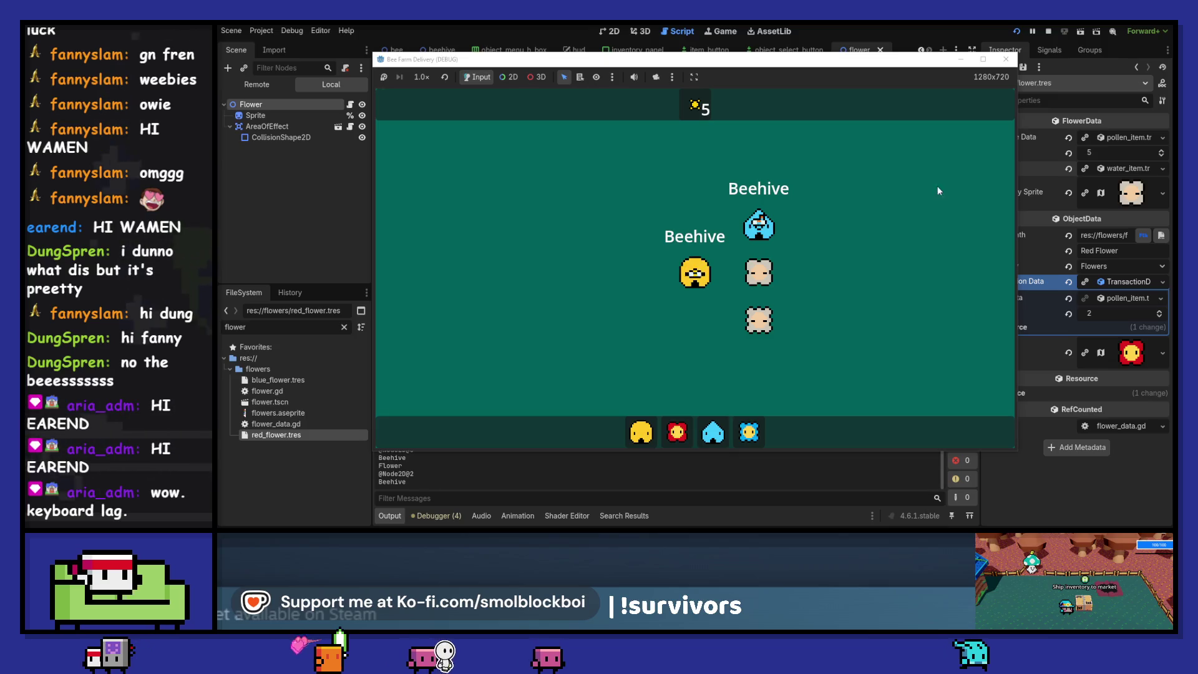
key(F8)
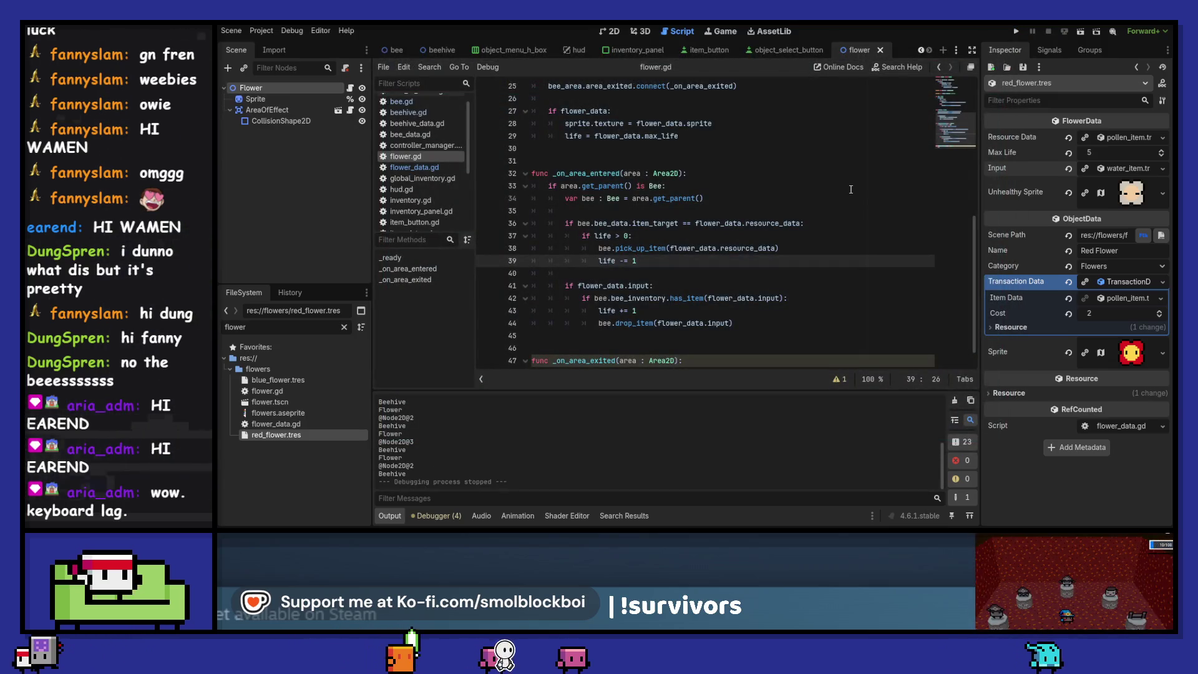
Set the Blue Flower resource's Max Life to 10 in the Inspector
click(274, 380)
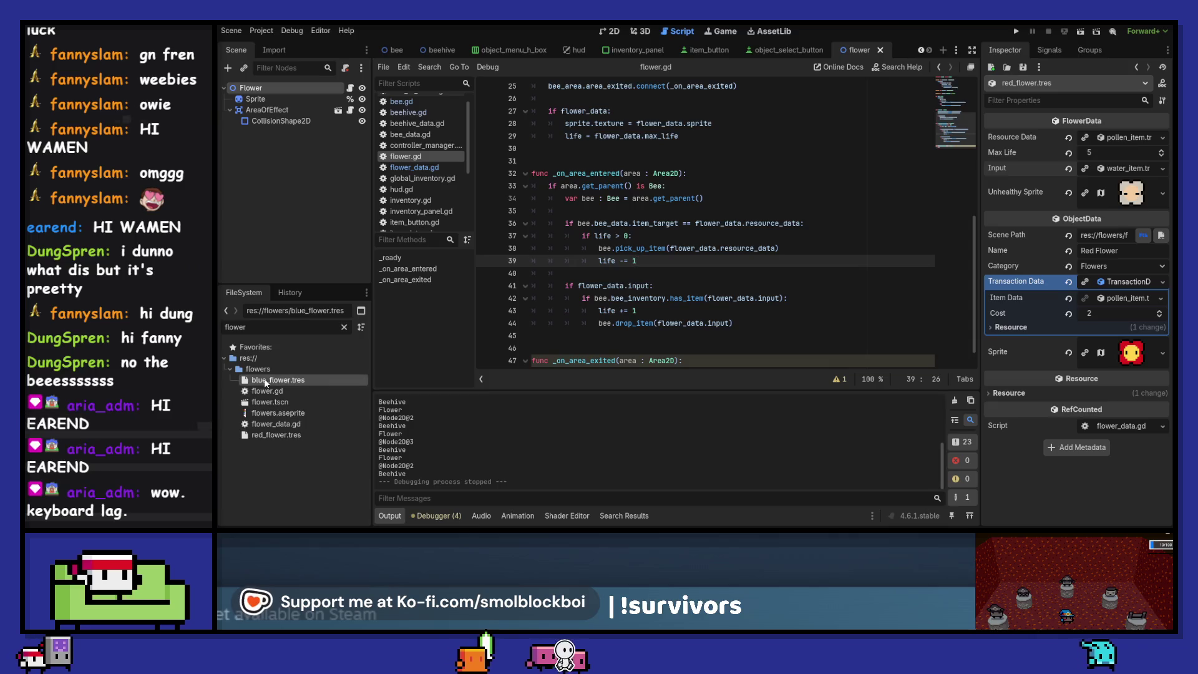
click(1110, 154)
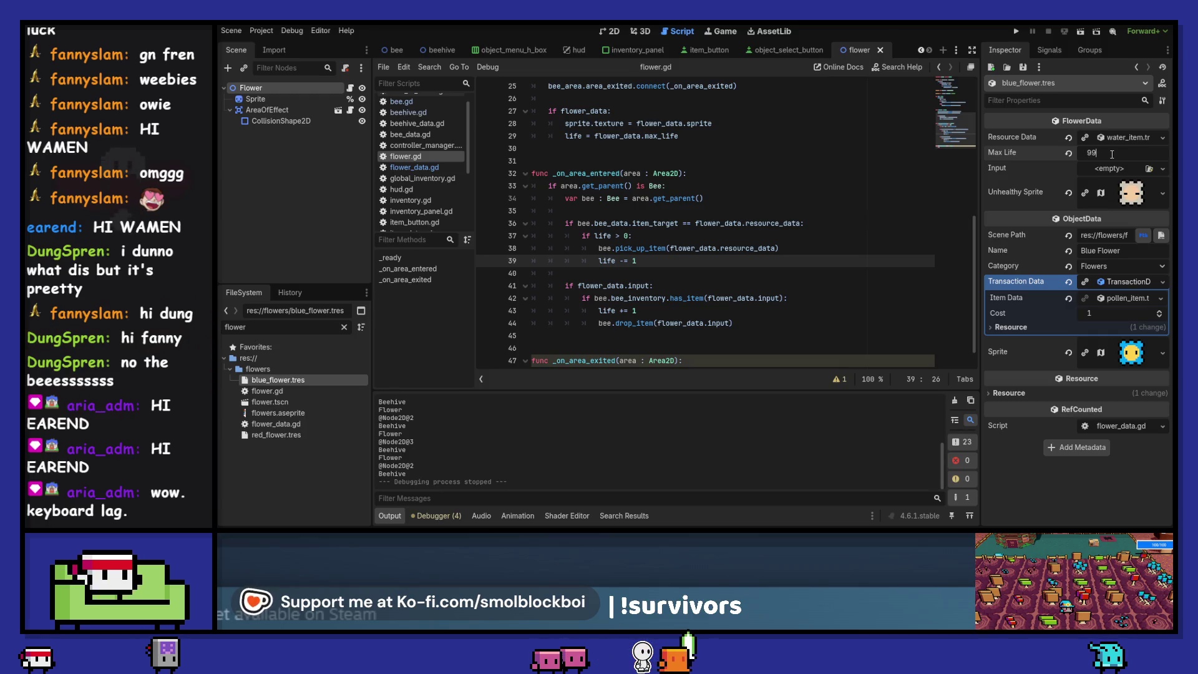
text(10)
key(Return)
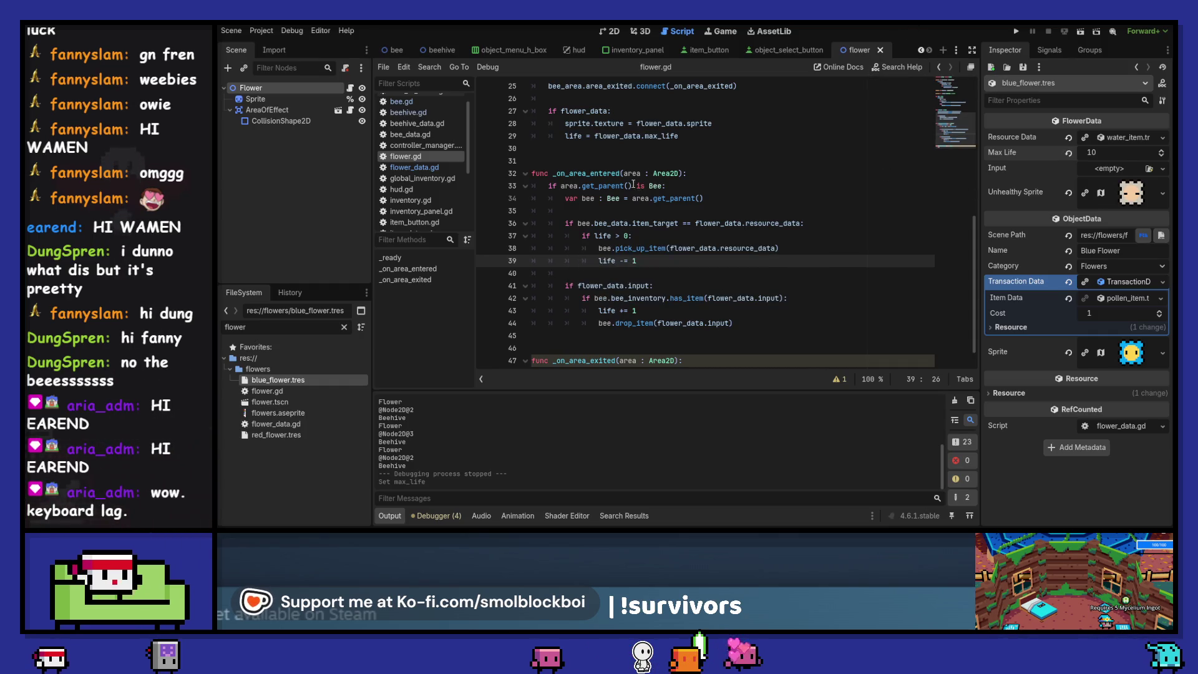
Review the _on_area_entered function in flower.gd, then switch to bee.gd
double_click(590, 175)
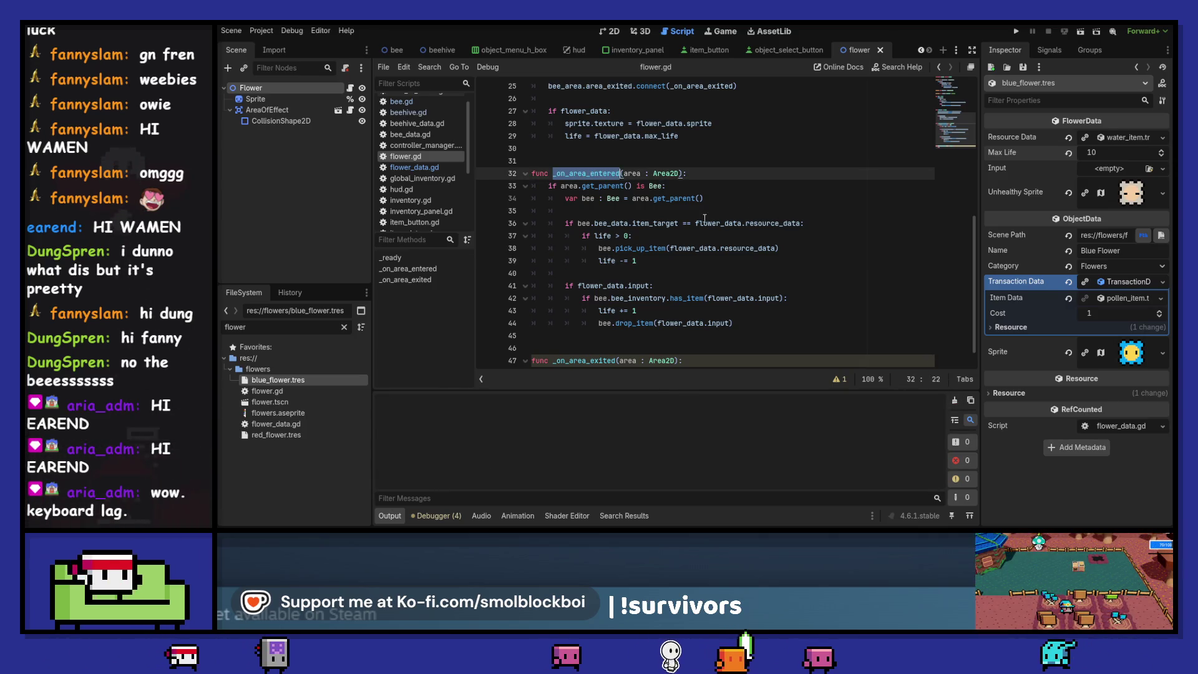
scroll(705, 219, down, 1)
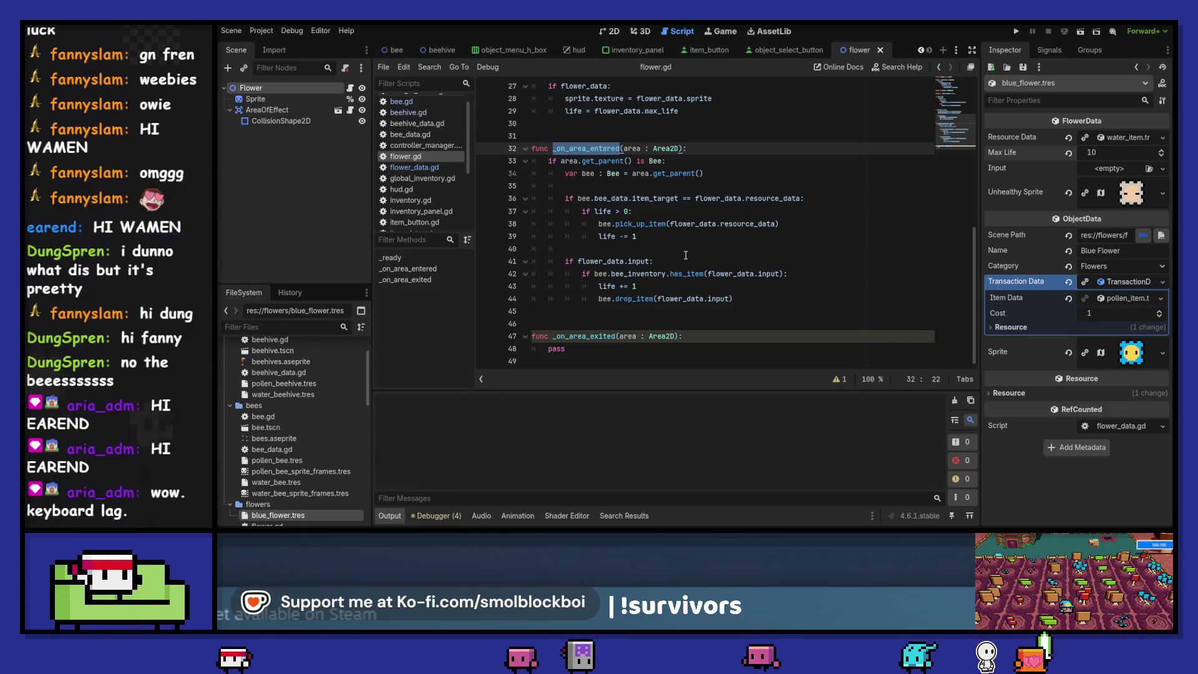
scroll(686, 256, up, 2)
click(421, 103)
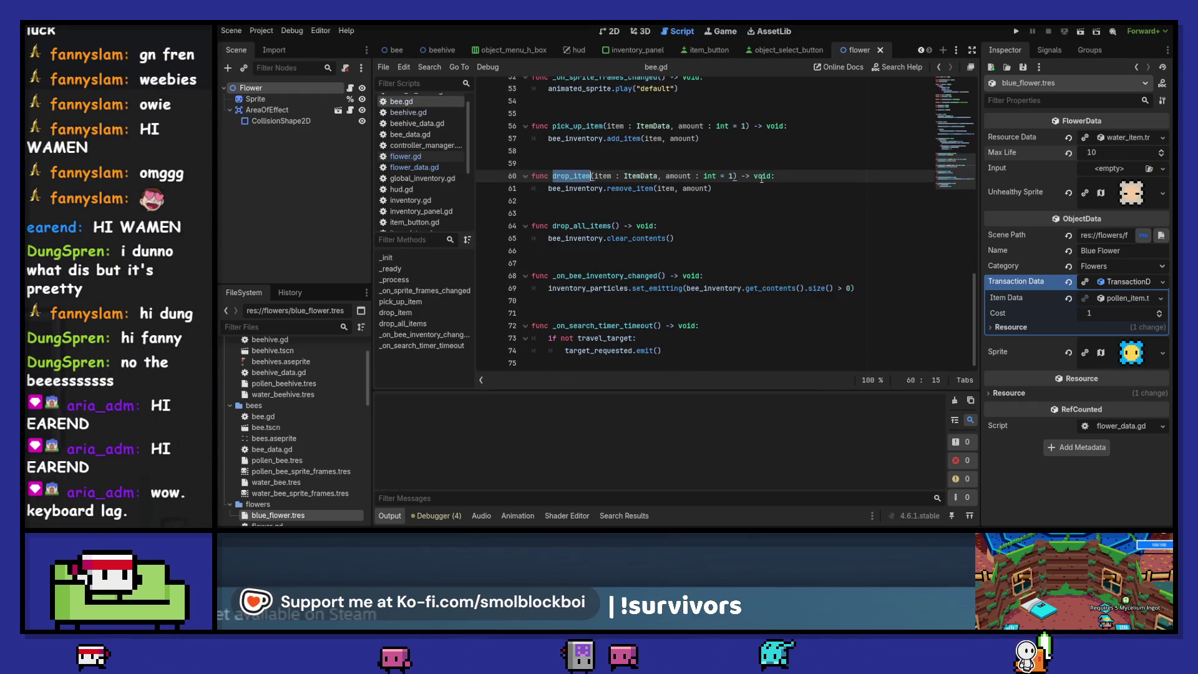
Look through bee.gd's pickup and drop functions, then run the game again
scroll(418, 158, down, 5)
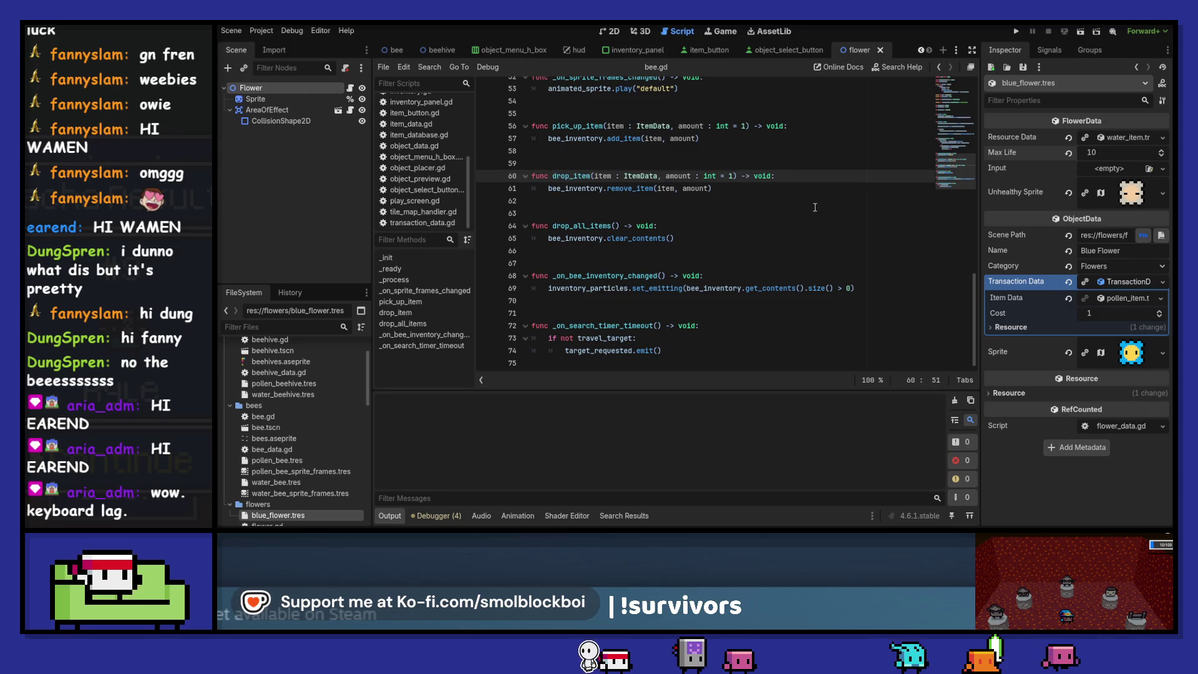
click(1016, 30)
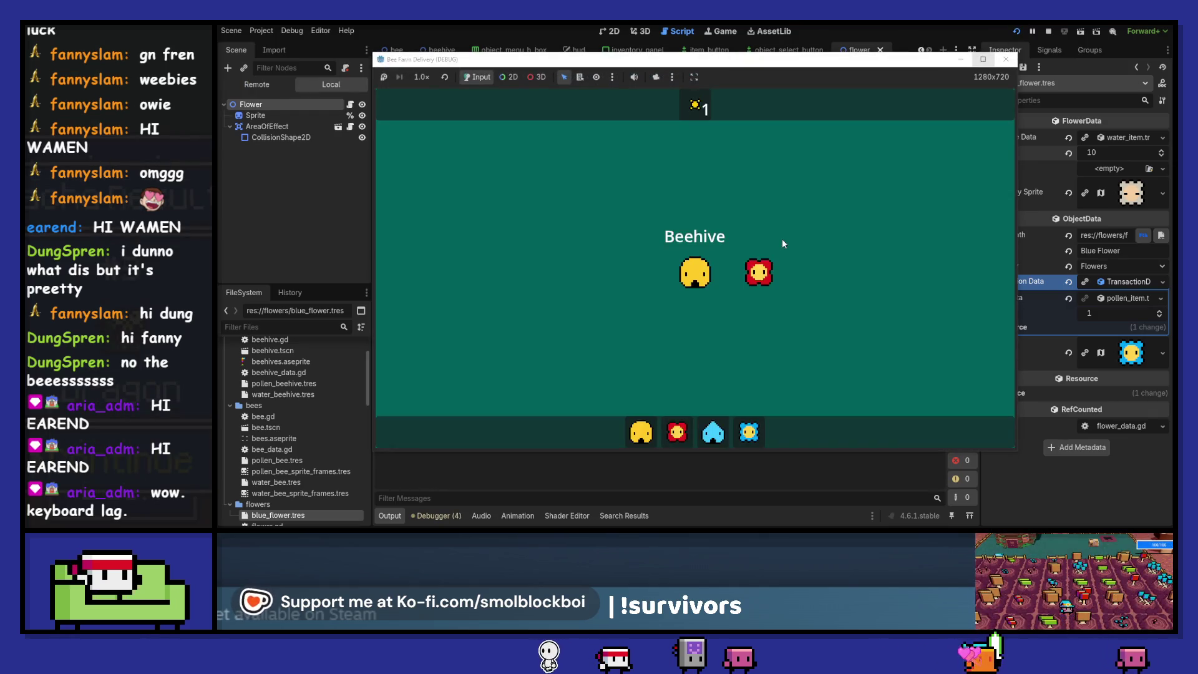
click(698, 283)
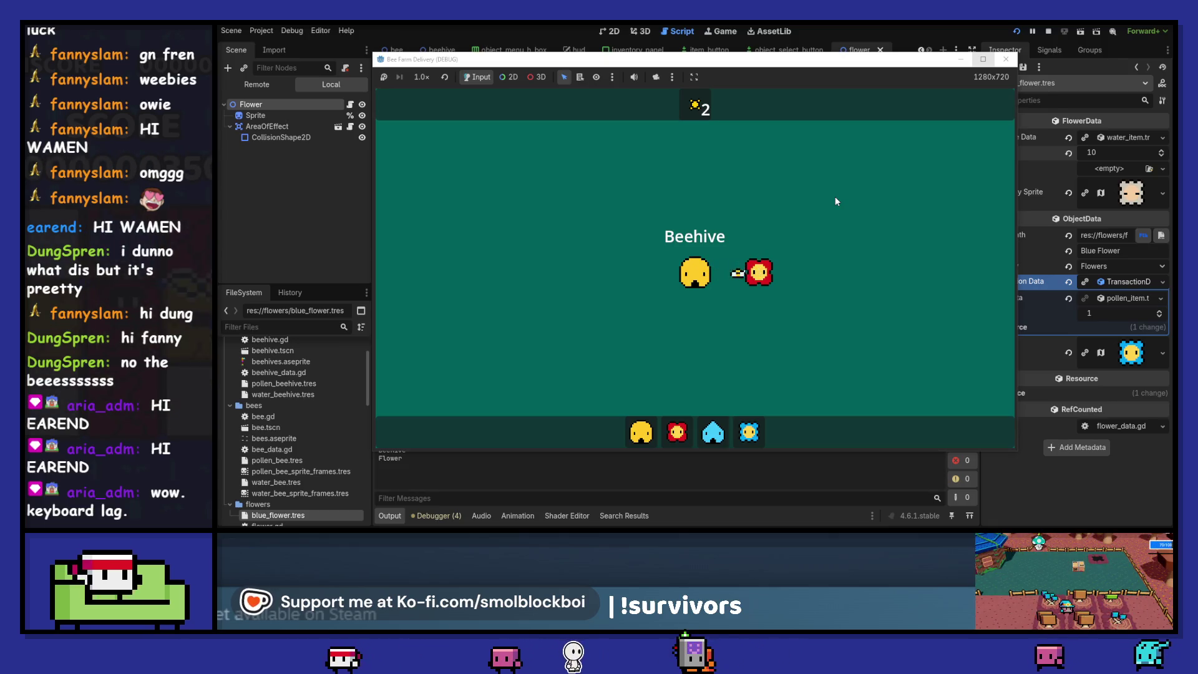
key(F8)
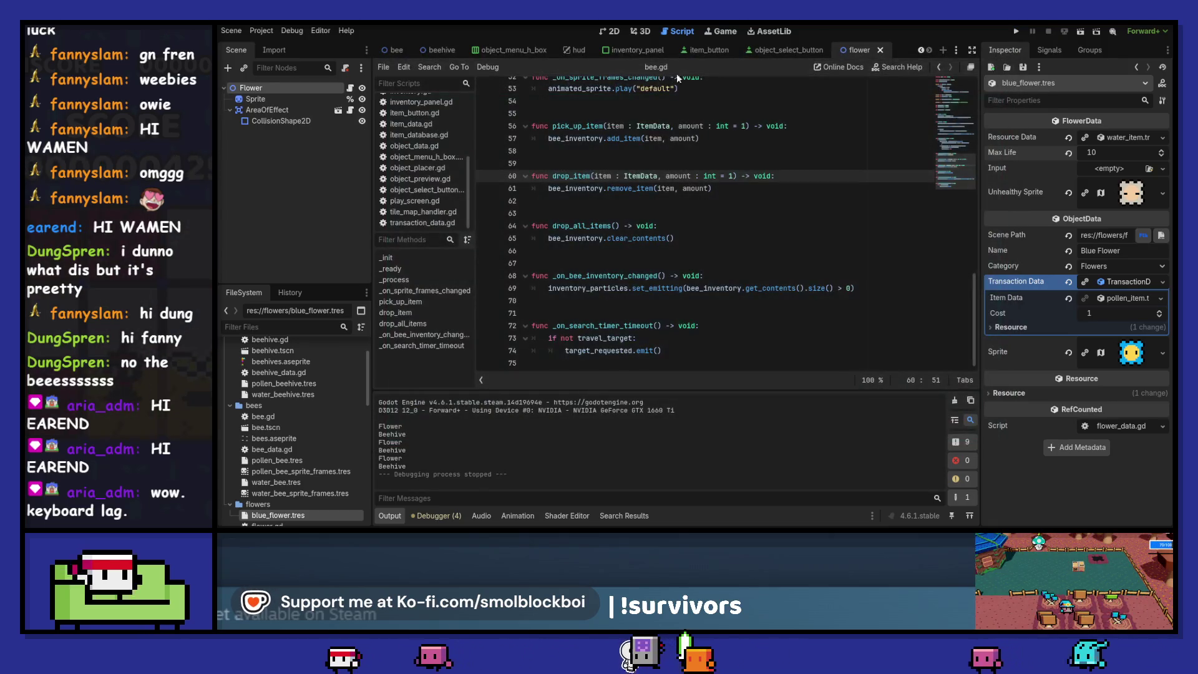
Add a ProgressBar to the Flower scene, resize it to 28×4 at (-14, 18), and save
click(611, 31)
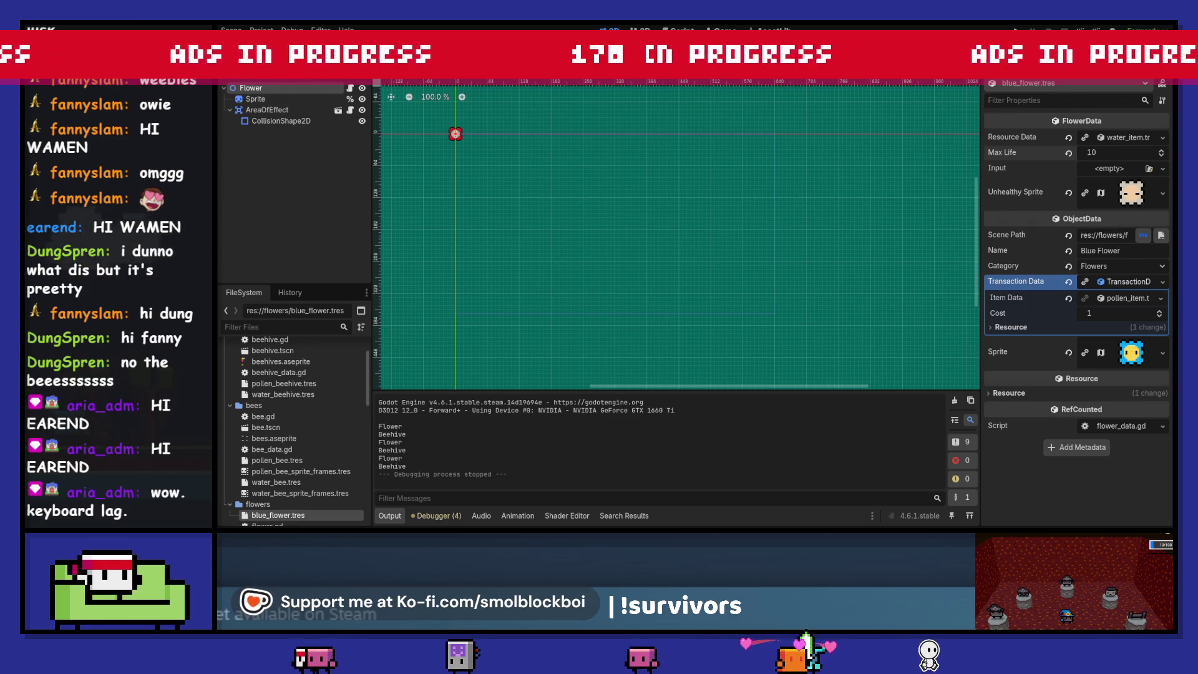
key(ctrl+a)
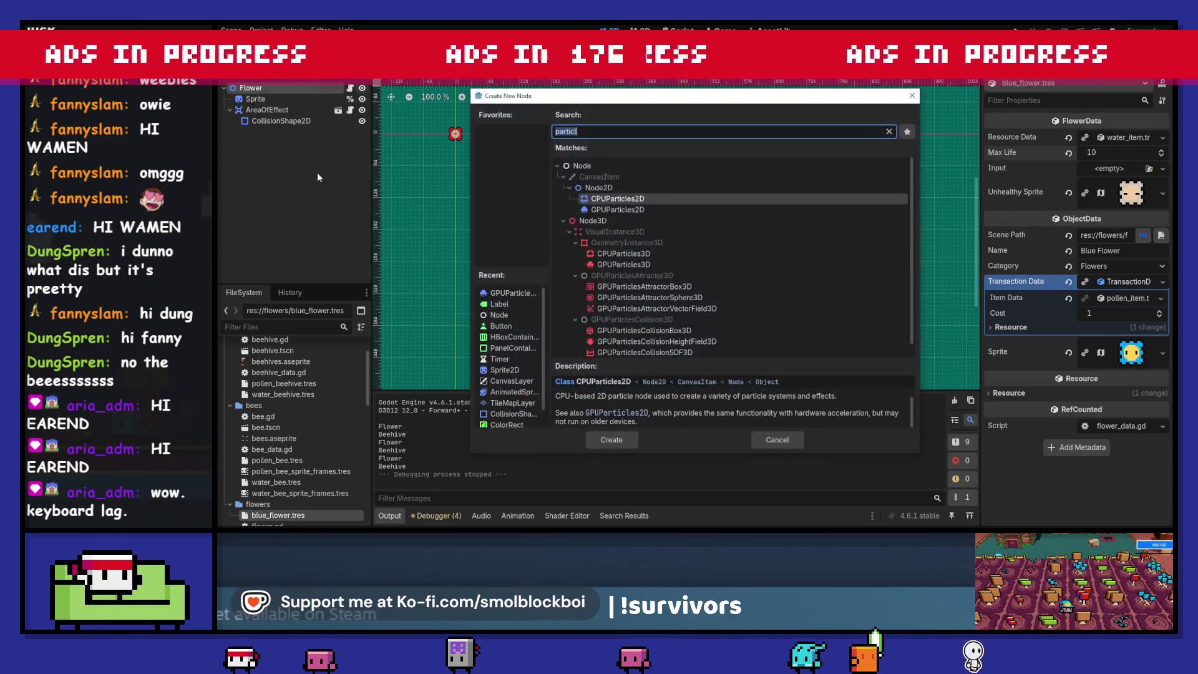
text(progress)
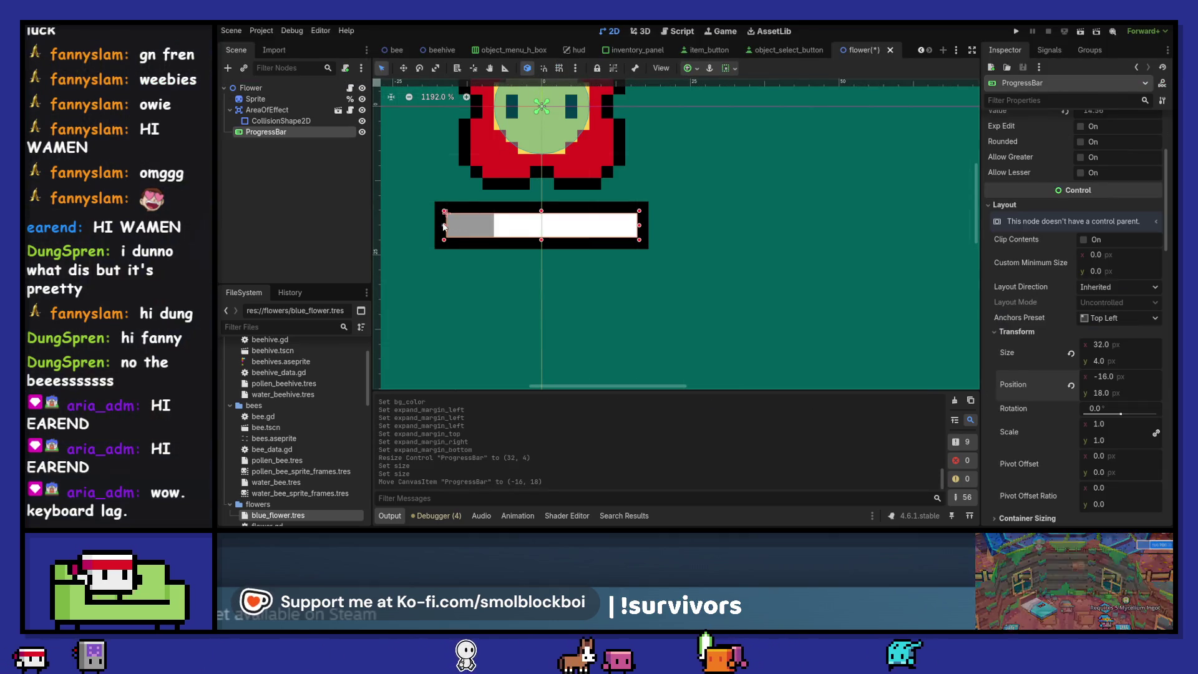
drag(444, 225, 452, 223)
drag(639, 225, 631, 223)
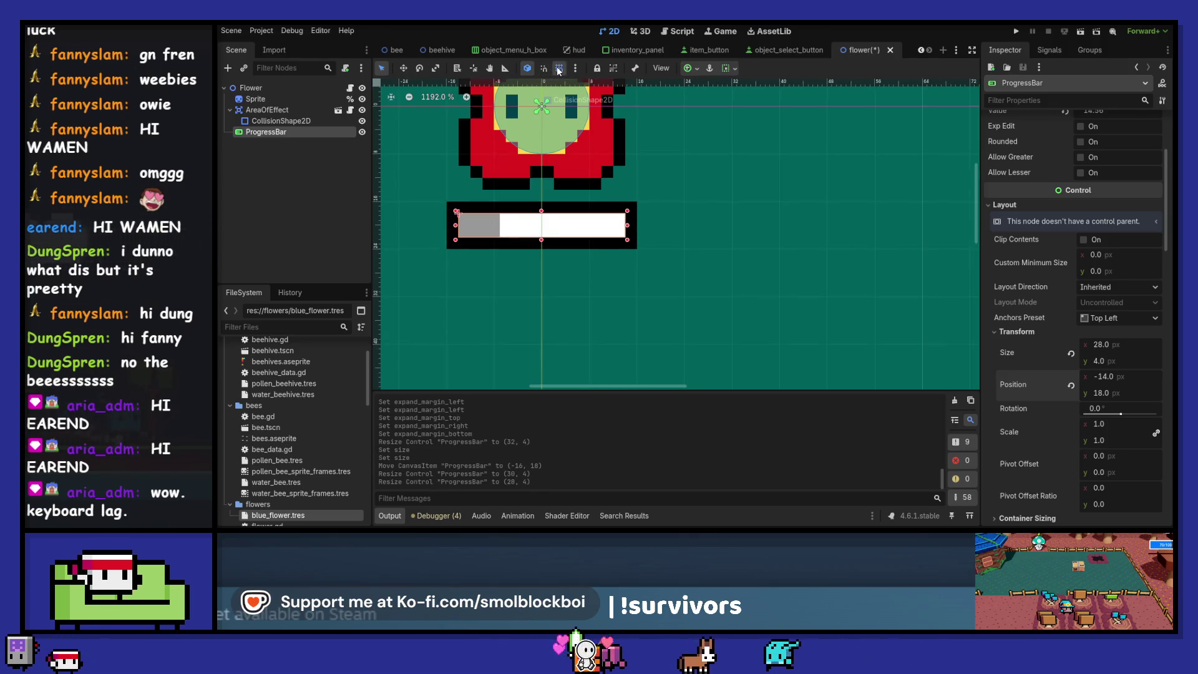
scroll(690, 227, down, 3)
key(ctrl+s)
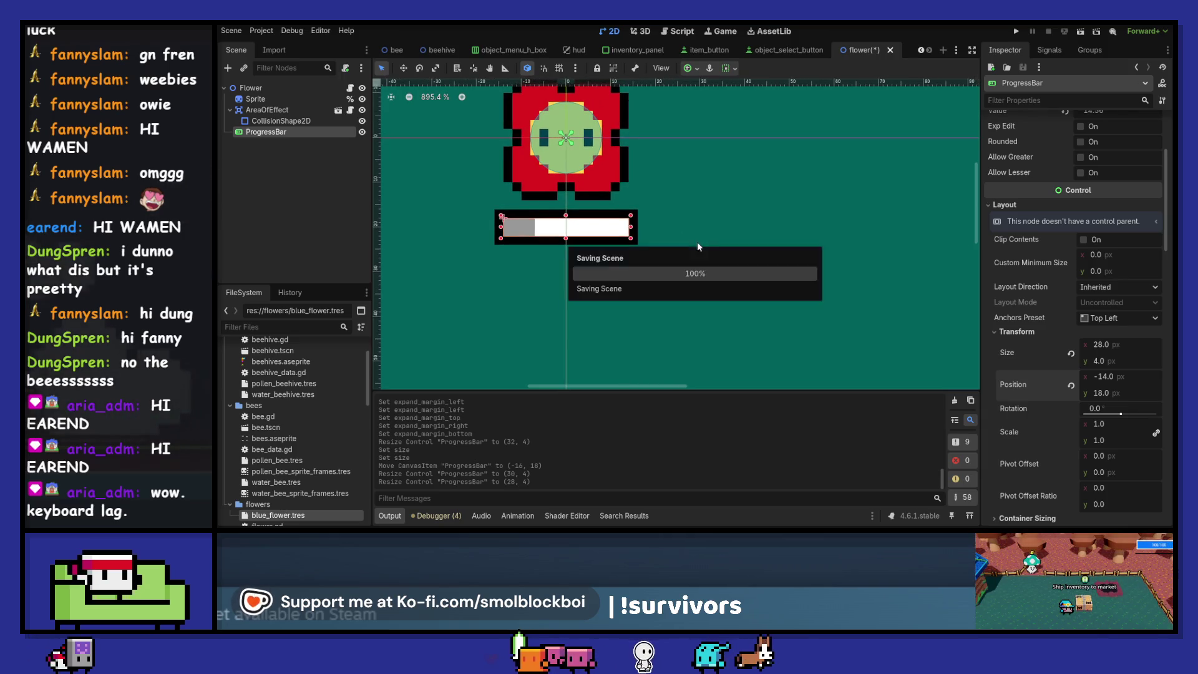
scroll(1060, 327, down, 10)
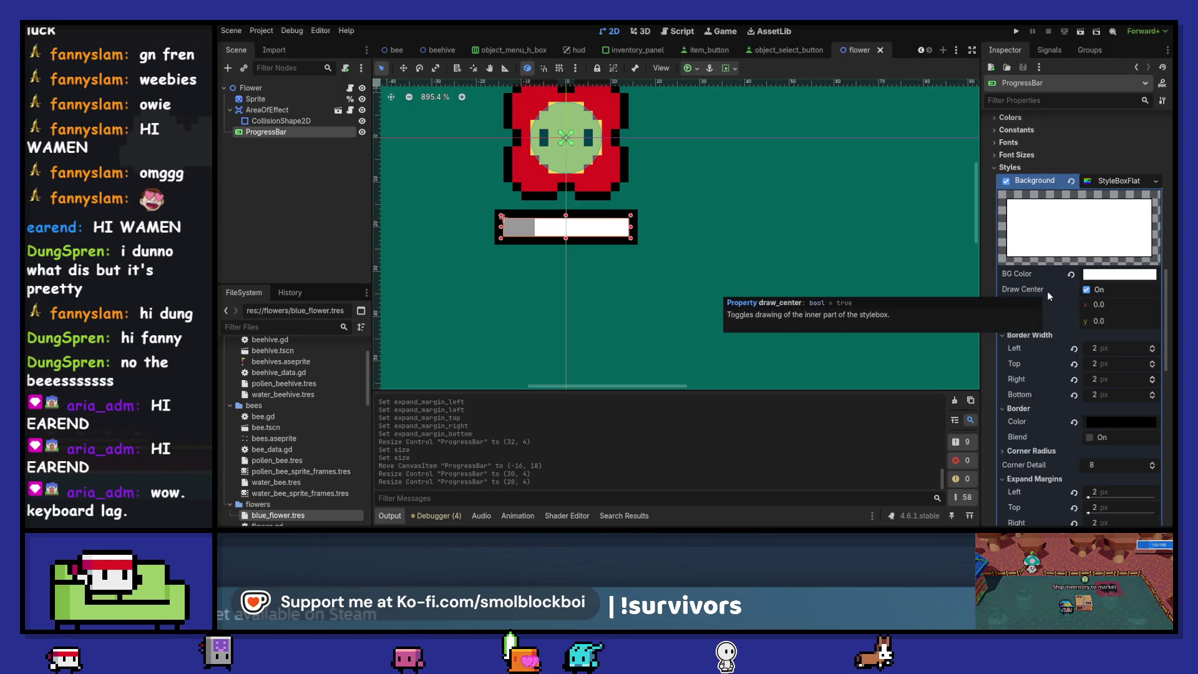
Try transparent and black colours for the bar's background and fill, then revert them
click(1120, 274)
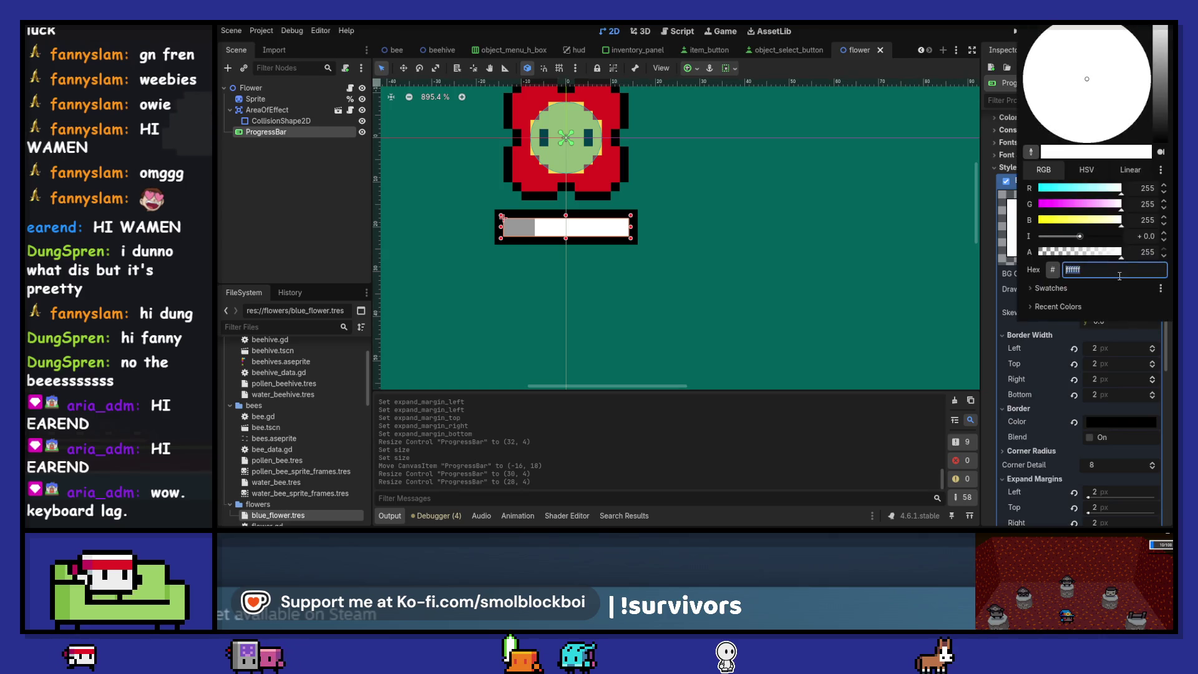
drag(1111, 250, 809, 264)
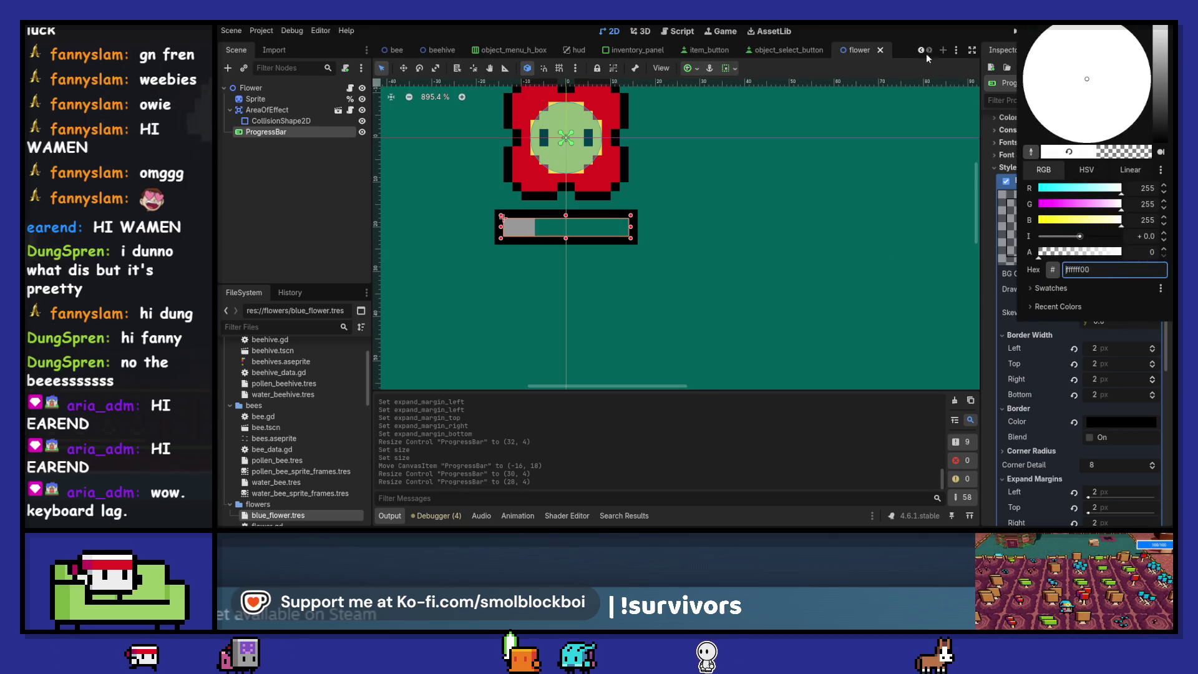
click(921, 30)
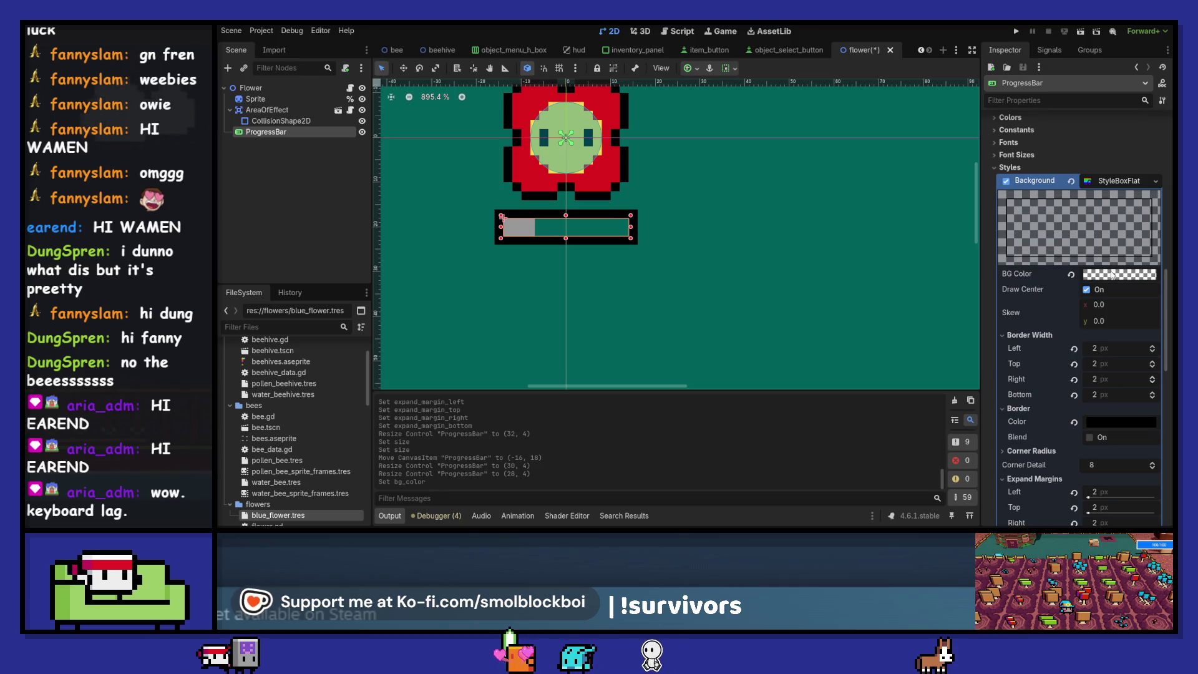
click(1071, 273)
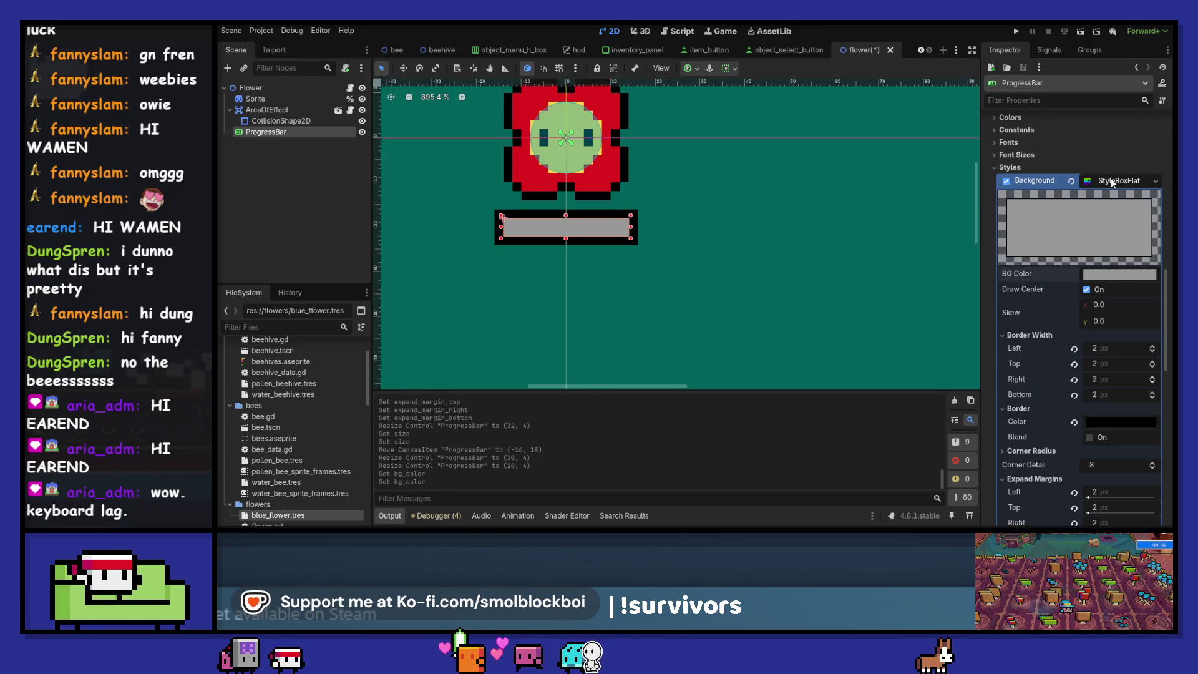
scroll(1121, 276, down, 6)
scroll(1121, 276, down, 2)
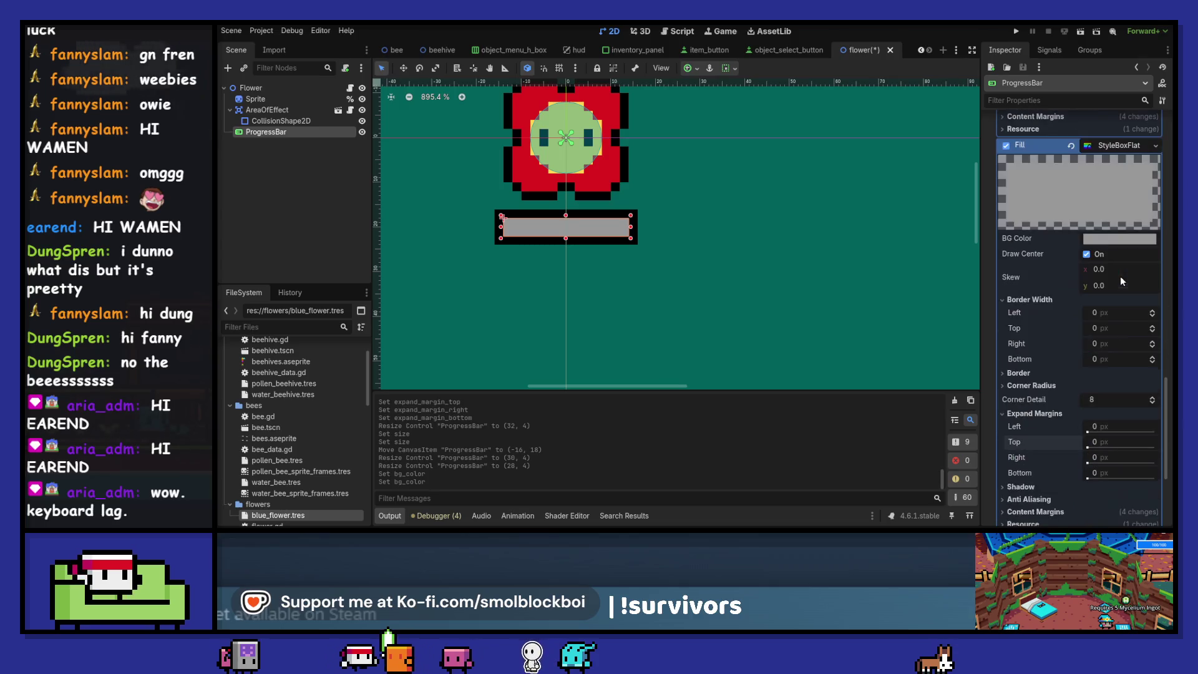
click(1112, 238)
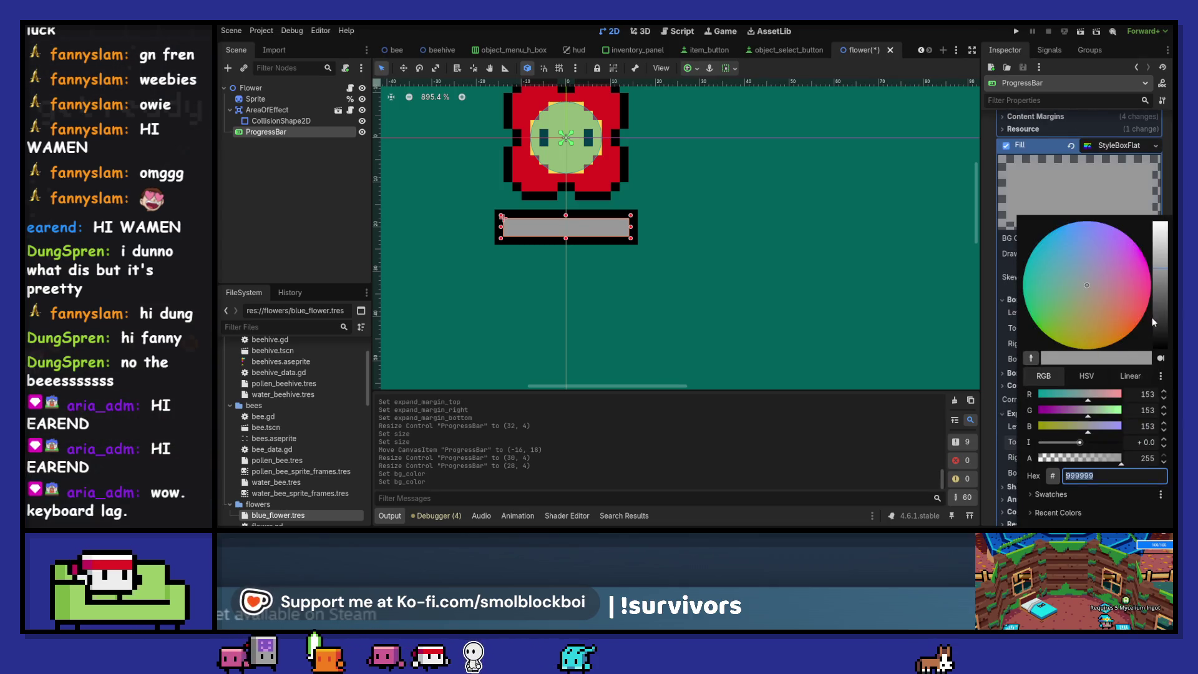
drag(1160, 289, 1157, 410)
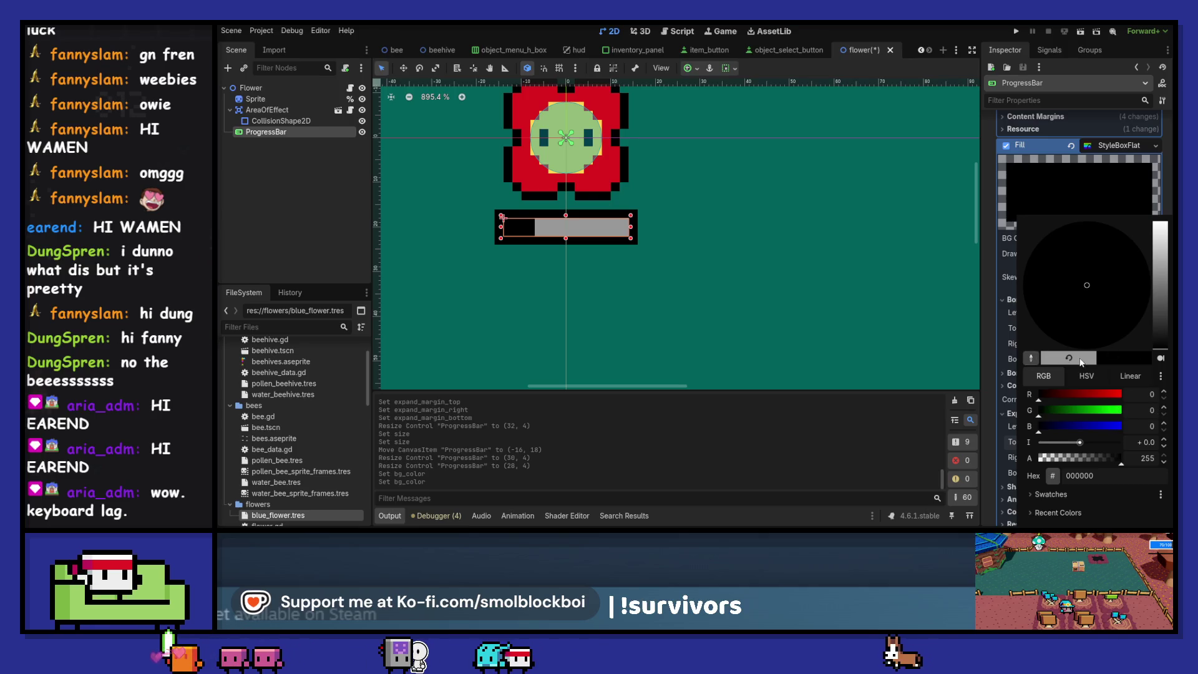
click(1082, 361)
click(969, 30)
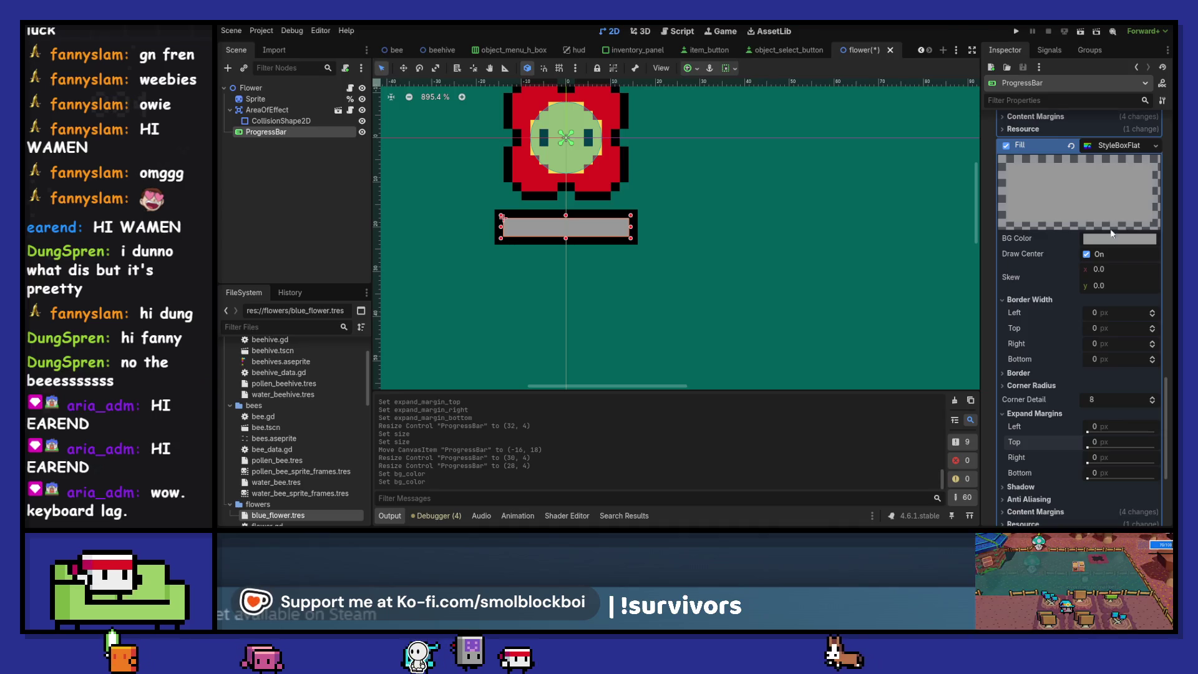
Set the progress bar's background StyleBoxFlat BG Color to black
scroll(1111, 228, up, 5)
click(1122, 223)
click(1159, 320)
drag(1158, 322, 1105, 359)
click(929, 29)
scroll(1048, 321, down, 5)
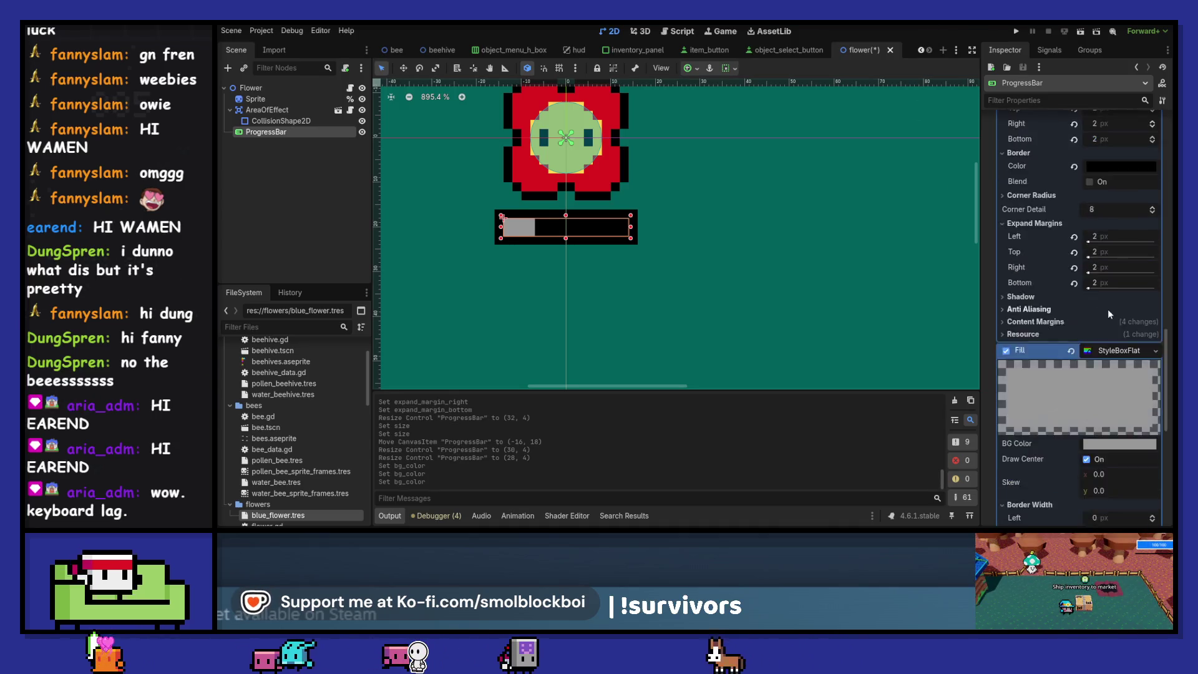
Sample the flower's yellow ffd54f as the fill colour and save the scene
click(1111, 237)
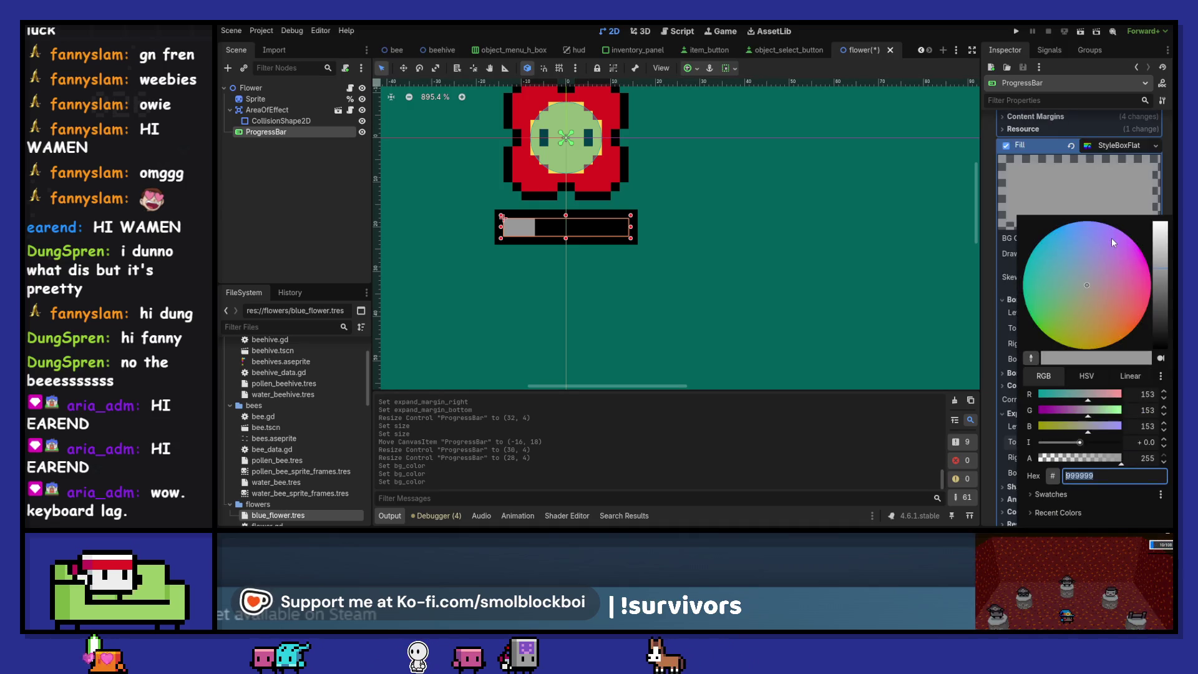
click(1031, 358)
click(585, 175)
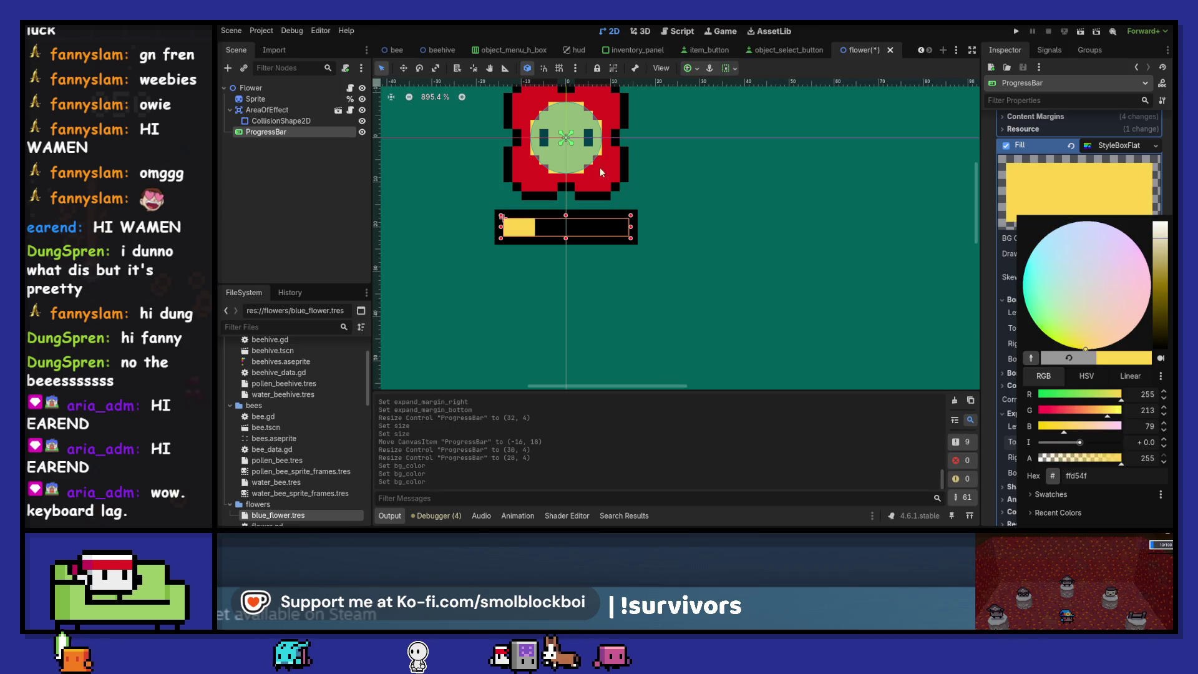
click(961, 25)
key(ctrl+s)
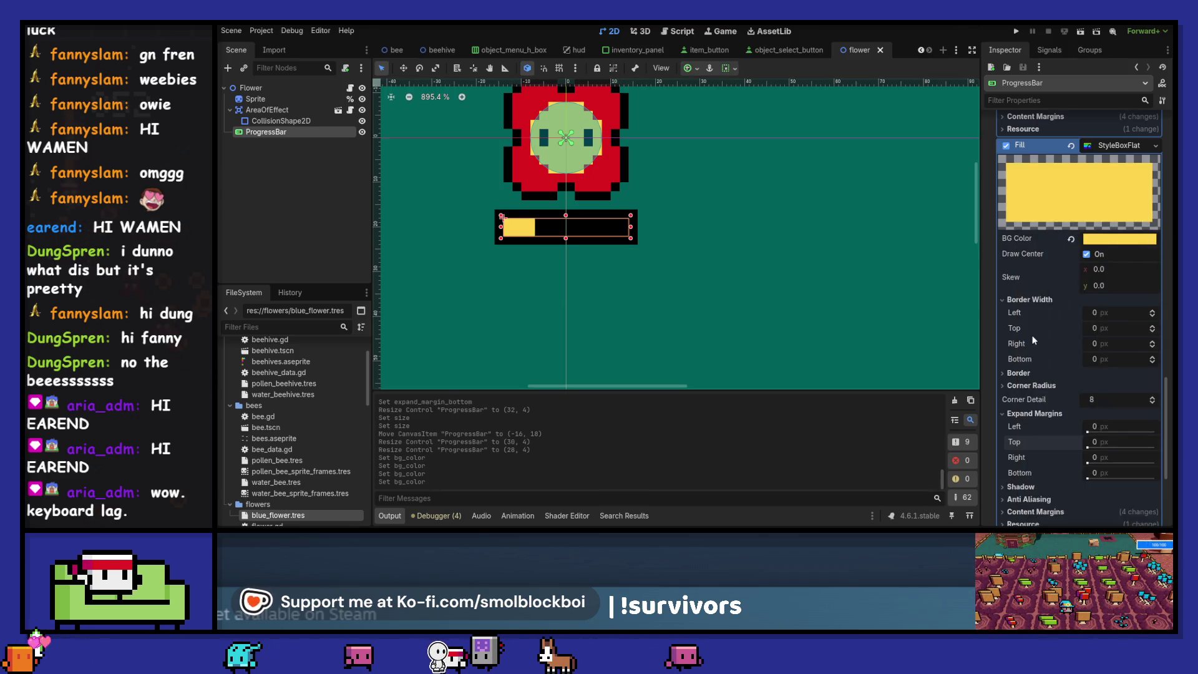
scroll(1033, 337, down, 3)
scroll(518, 226, up, 2)
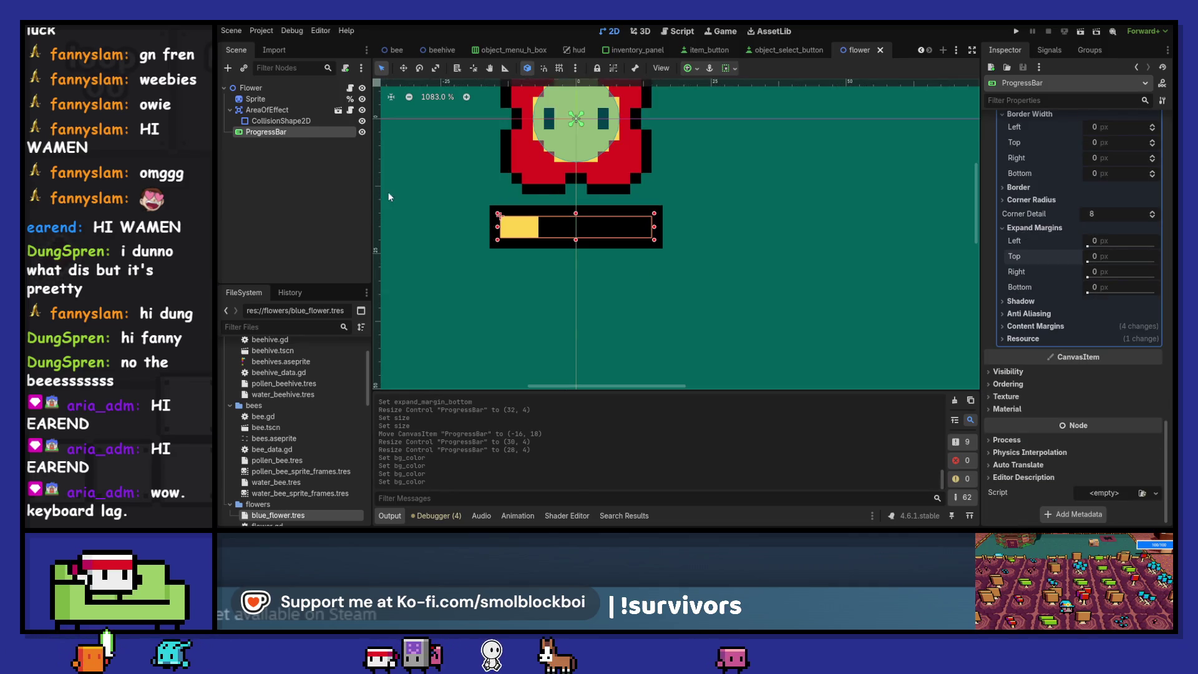
Rename the ProgressBar node to LifeBar
key(F2)
text(LifeBar)
key(Return)
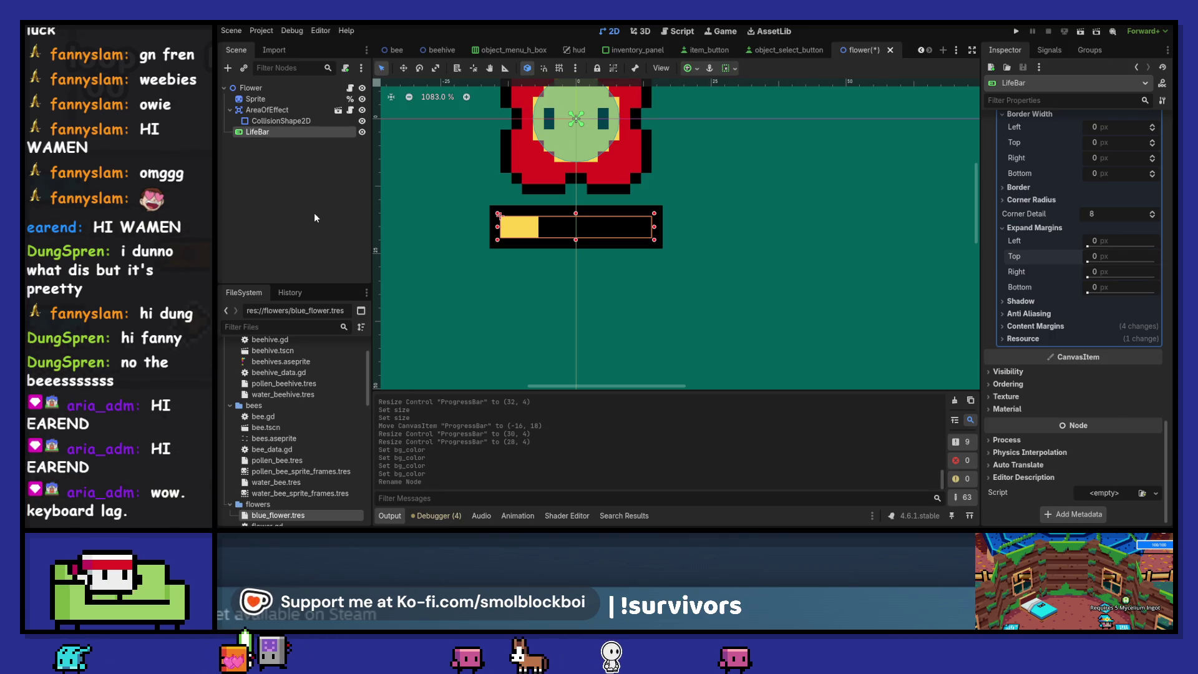
scroll(1073, 239, up, 15)
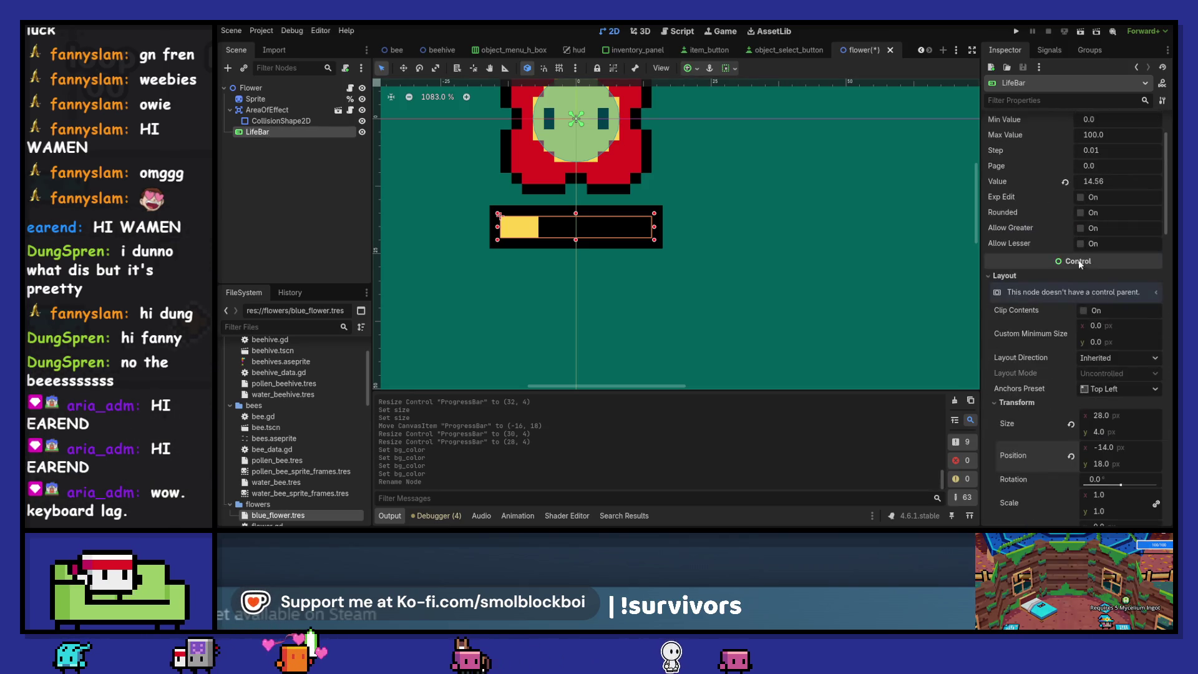
Turn on Rounded and set the LifeBar's Value to 10 and Step to 1
click(1080, 295)
click(1066, 265)
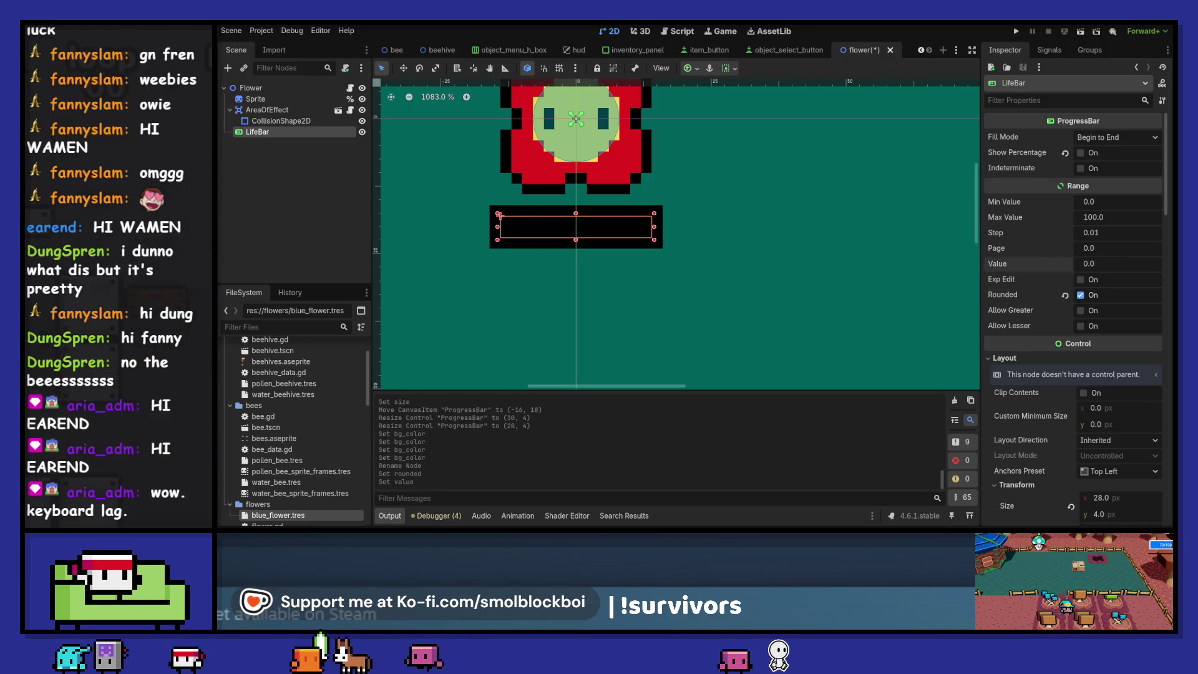
drag(1089, 265, 1096, 265)
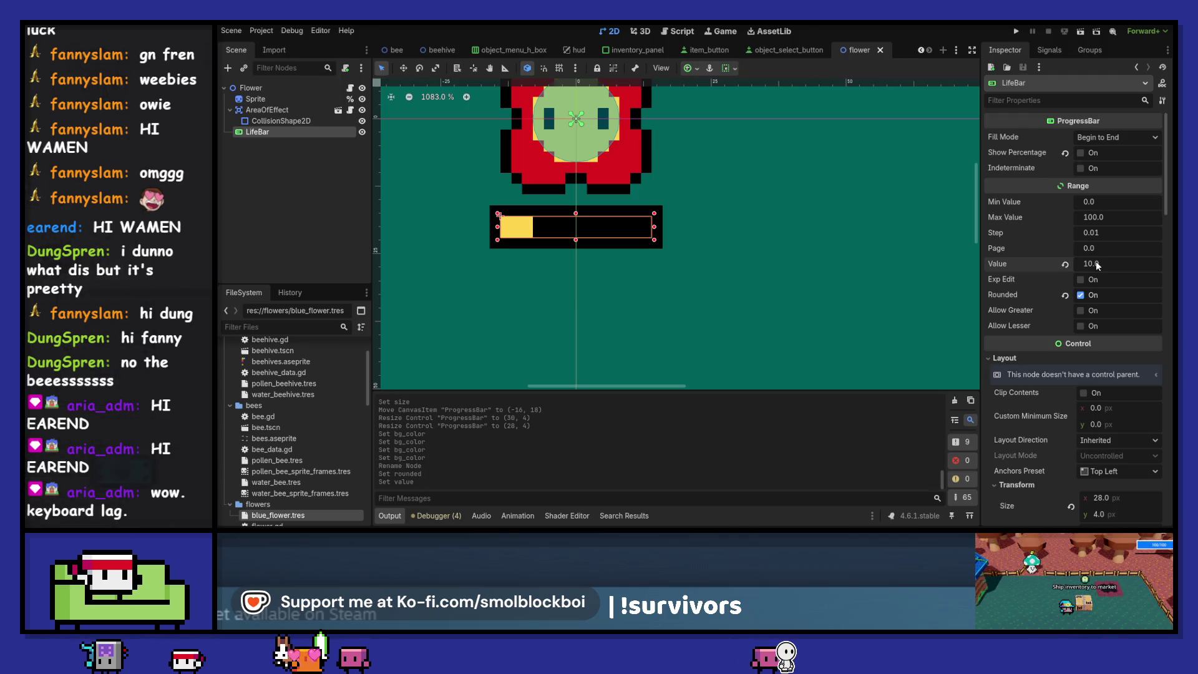
text(1)
key(Tab)
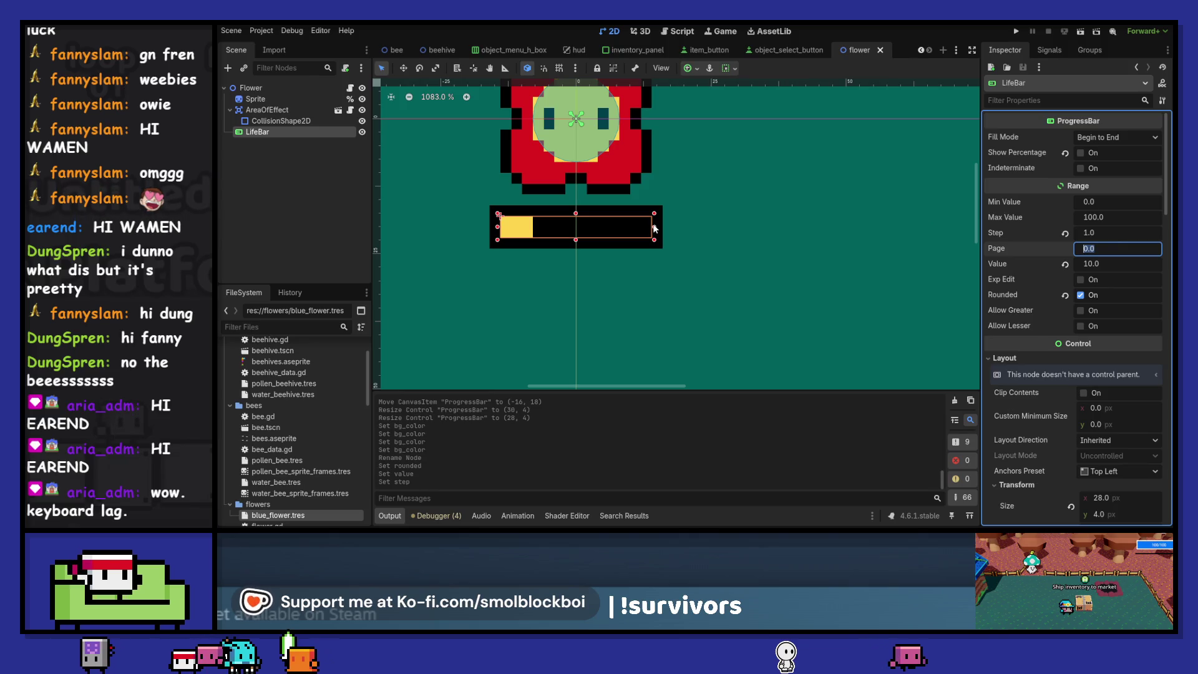
click(332, 87)
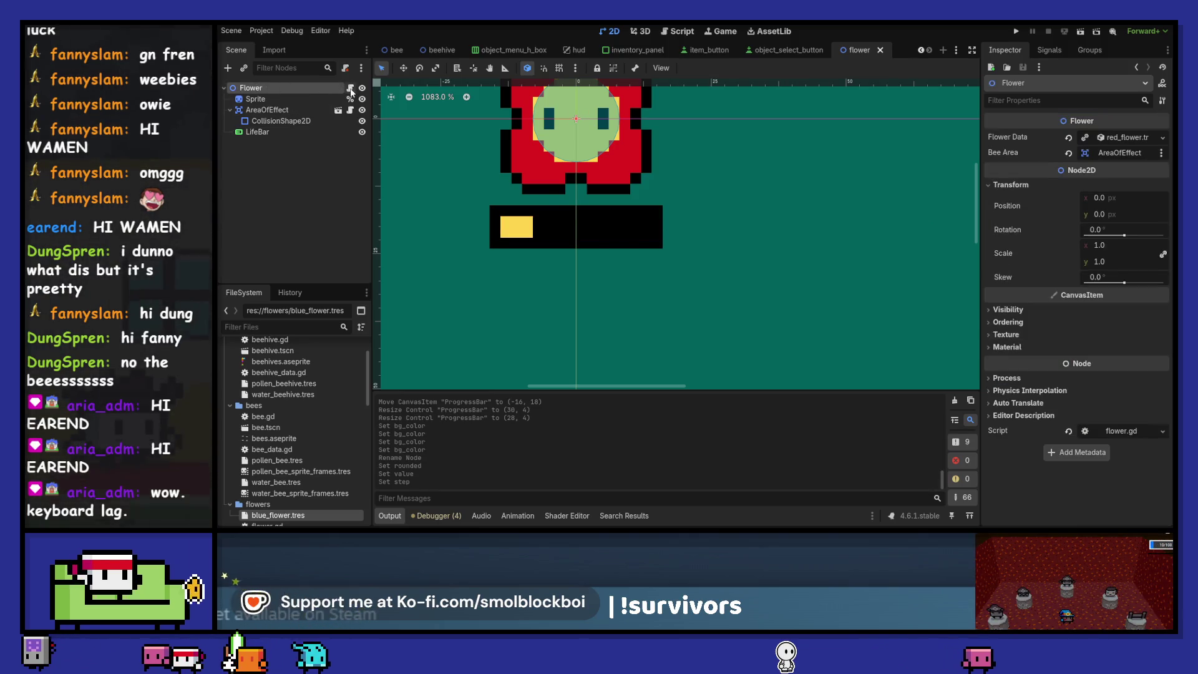
Give LifeBar a scene unique name and add its onready reference to Flower.gd on line 14
click(351, 89)
click(592, 230)
key(Return)
key(Return)
key(Up)
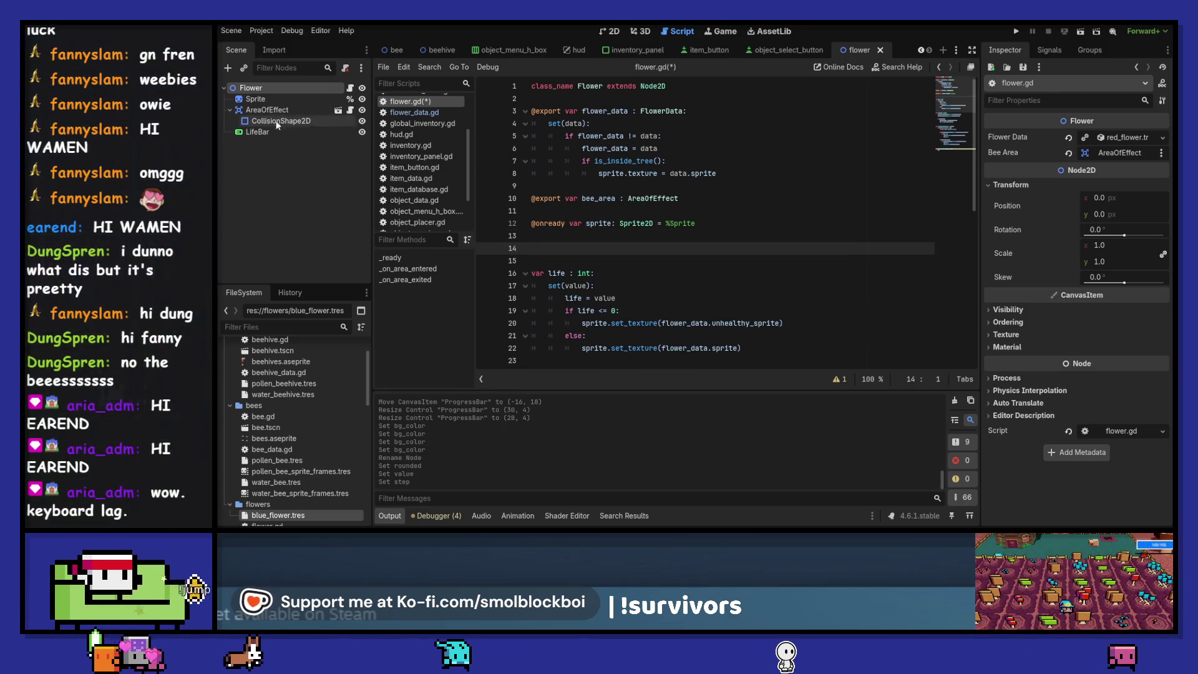
right_click(281, 132)
click(339, 365)
mouse_move(264, 137)
mouse_down()
mouse_move(593, 286)
mouse_move(603, 250)
mouse_up()
click(605, 249)
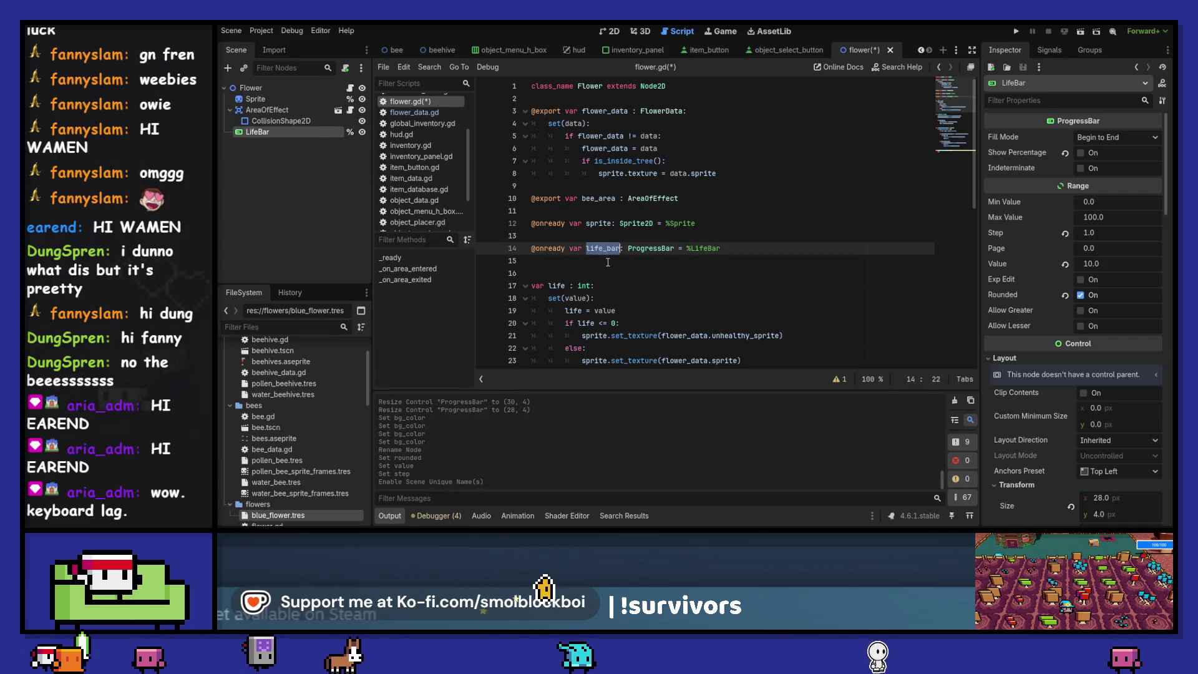
key(ctrl+s)
Update the bar in the life setter with 'life_bar.value = life' and save
scroll(608, 262, down, 1)
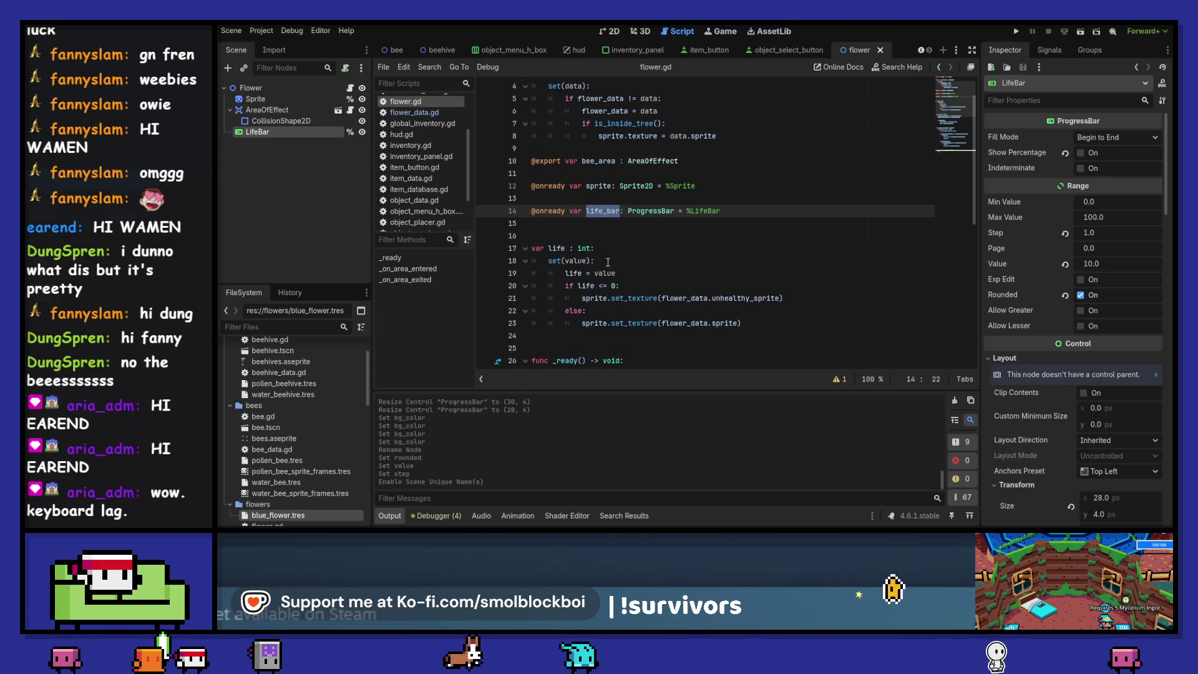
click(668, 279)
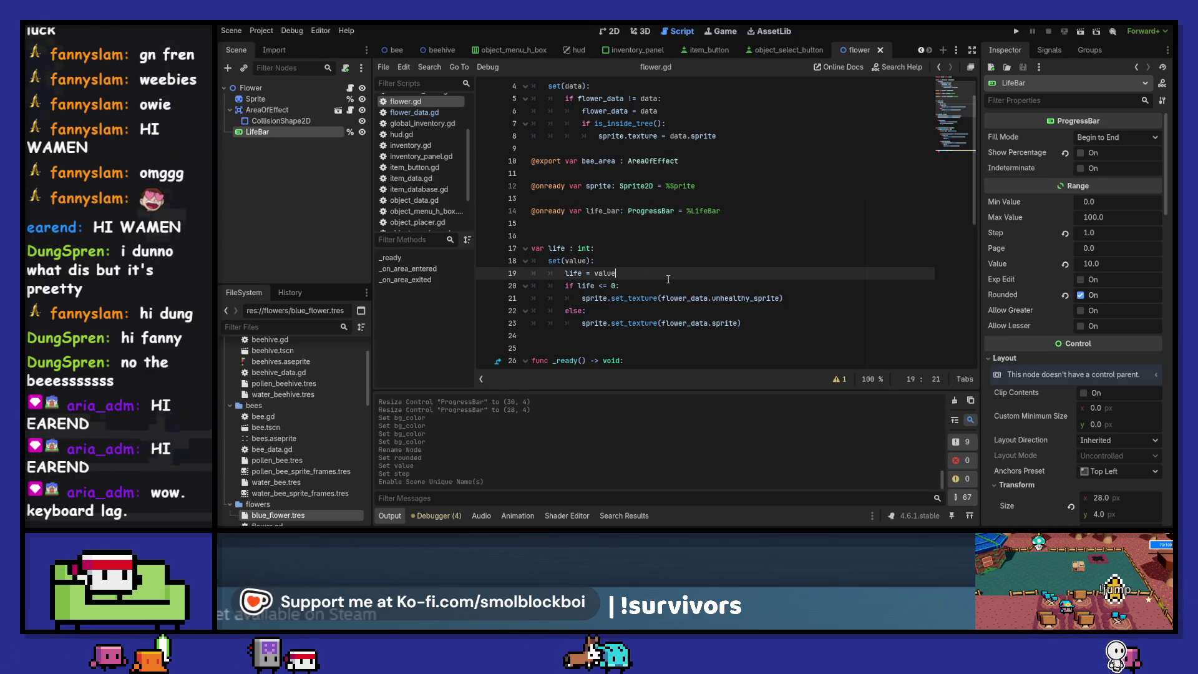
key(Return)
text(life_bar.)
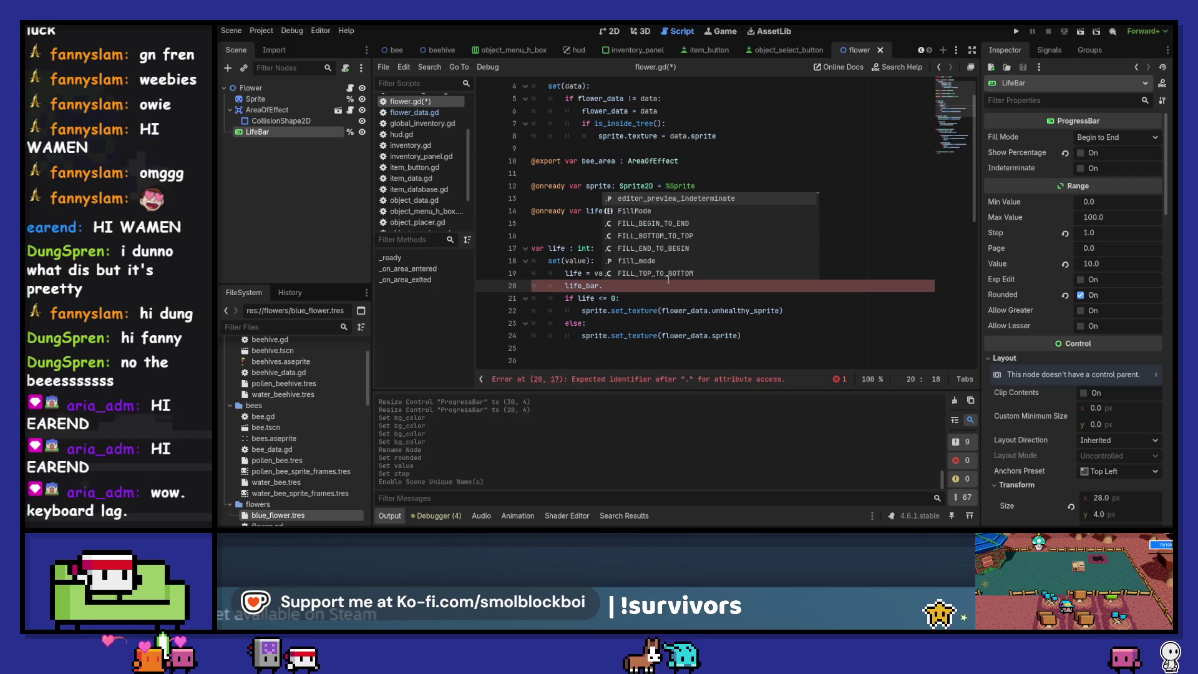
text(value = life)
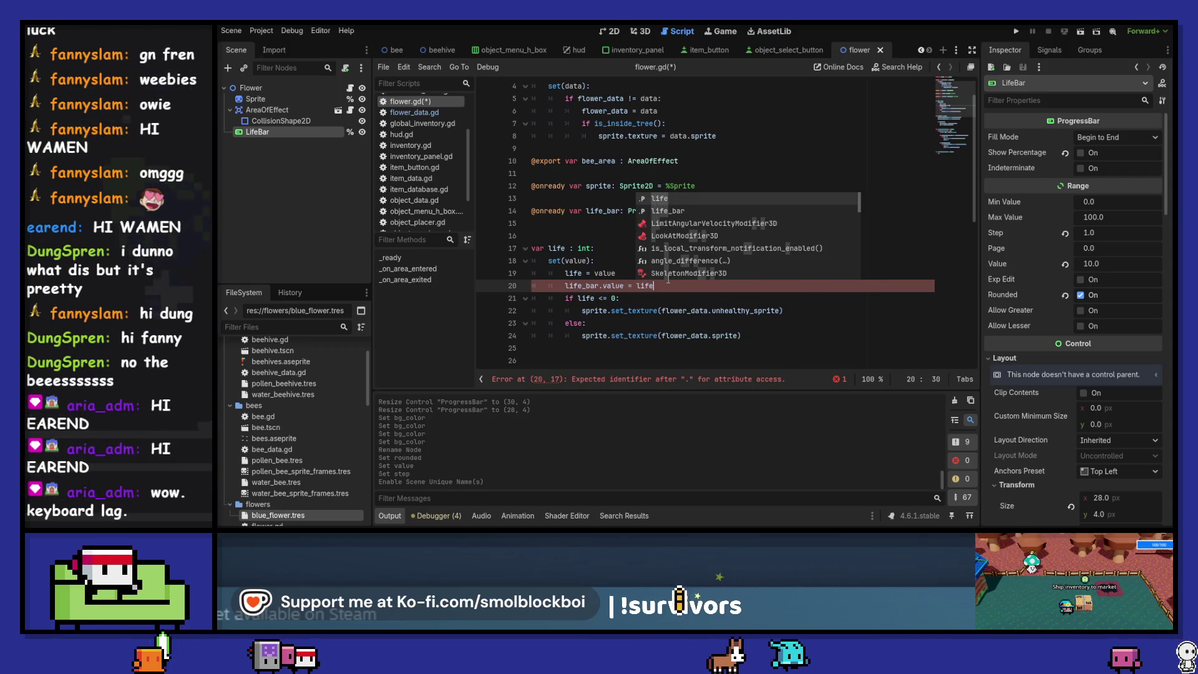
key(Return)
key(ctrl+s)
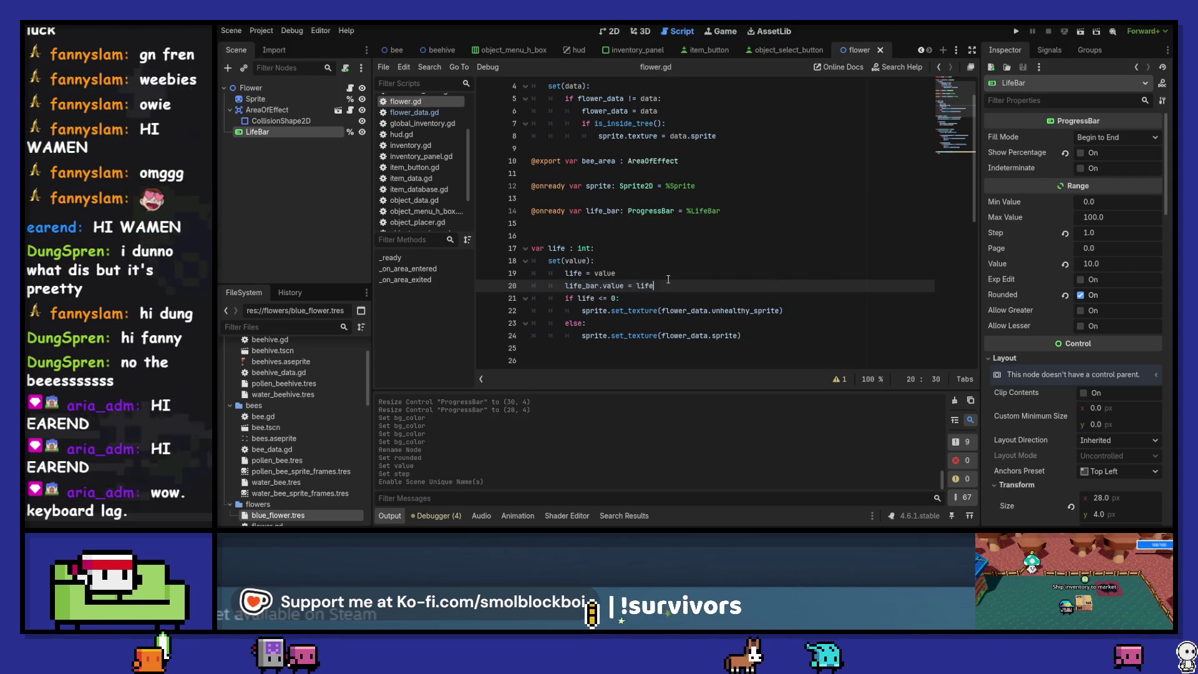
key(Return)
Wrap the life setter's bar update inside an 'if is_inside_tree():' check
scroll(677, 262, down, 1)
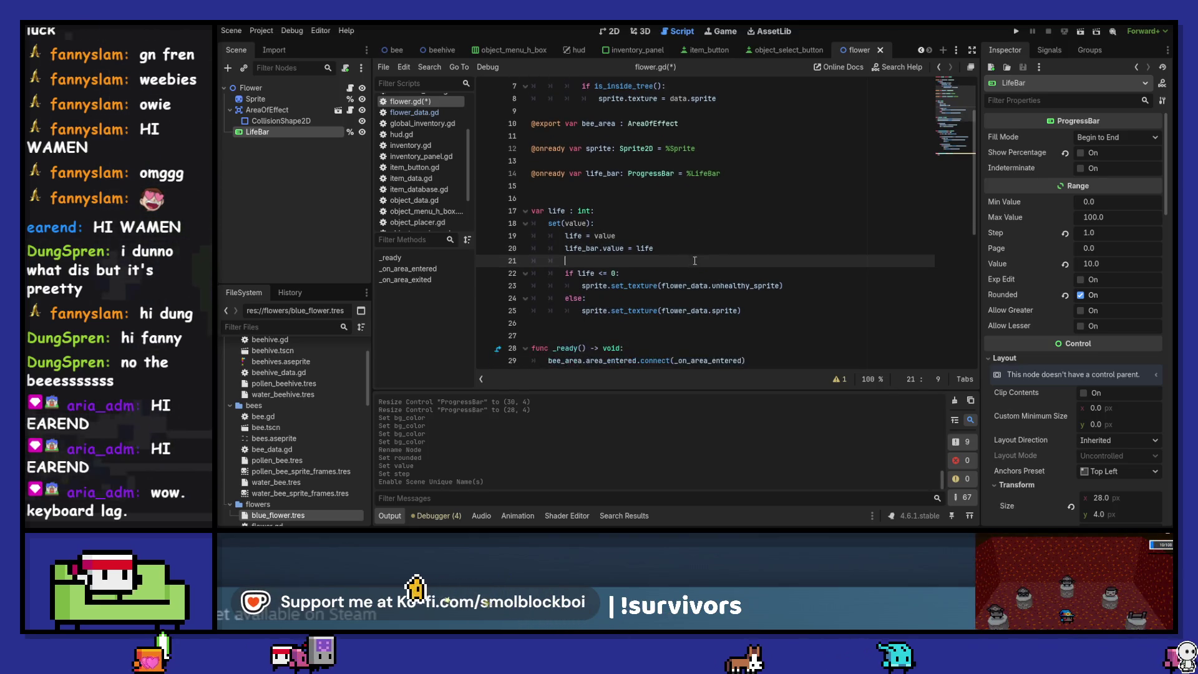
click(663, 234)
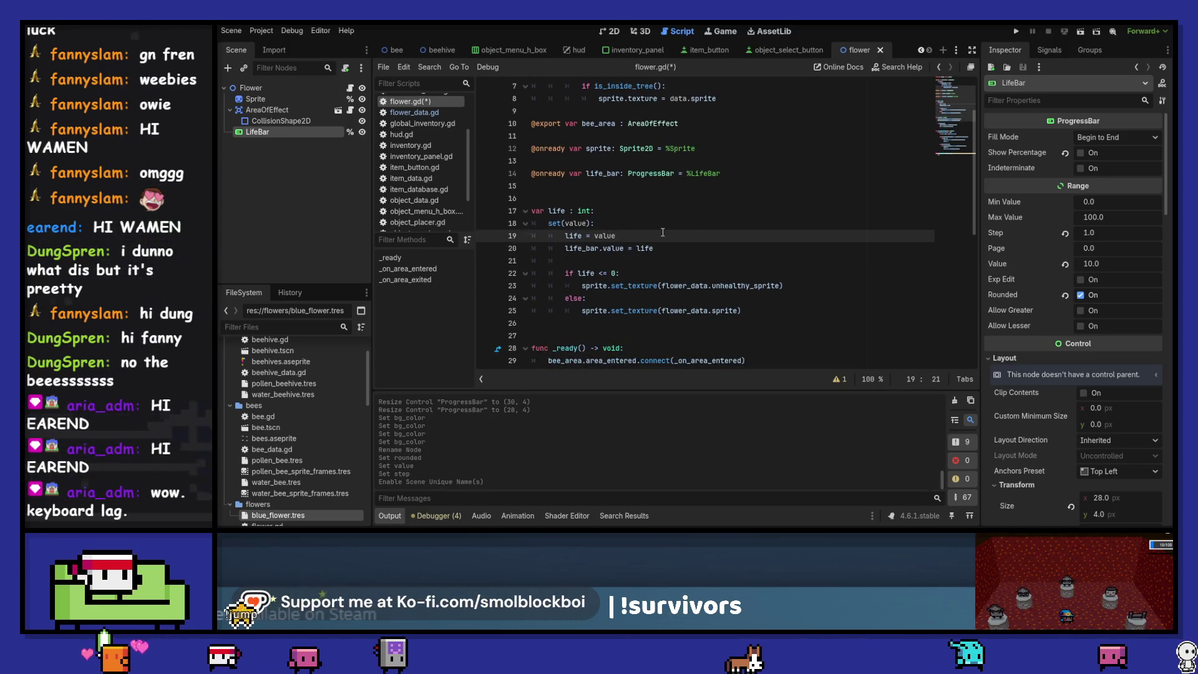
key(Return)
text(if is_insi)
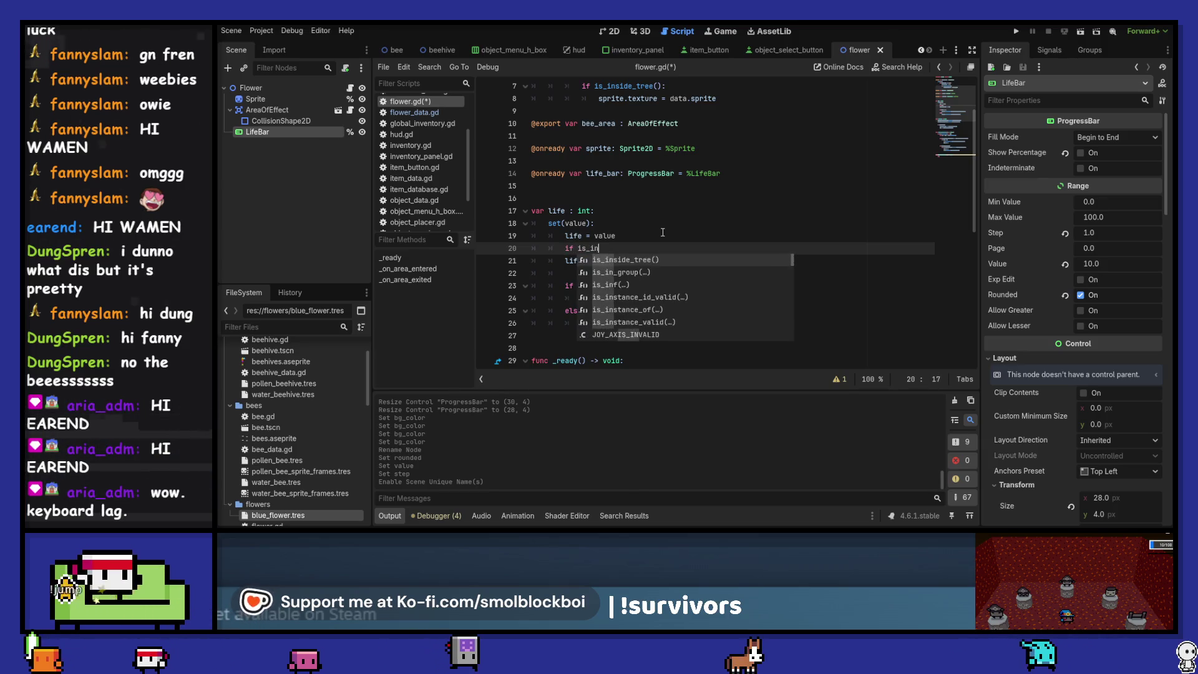
key(Return)
text(:)
key(Down)
key(shift+Down)
key(shift+Down)
key(shift+Down)
key(Tab)
key(Up)
key(Up)
key(Up)
key(Up)
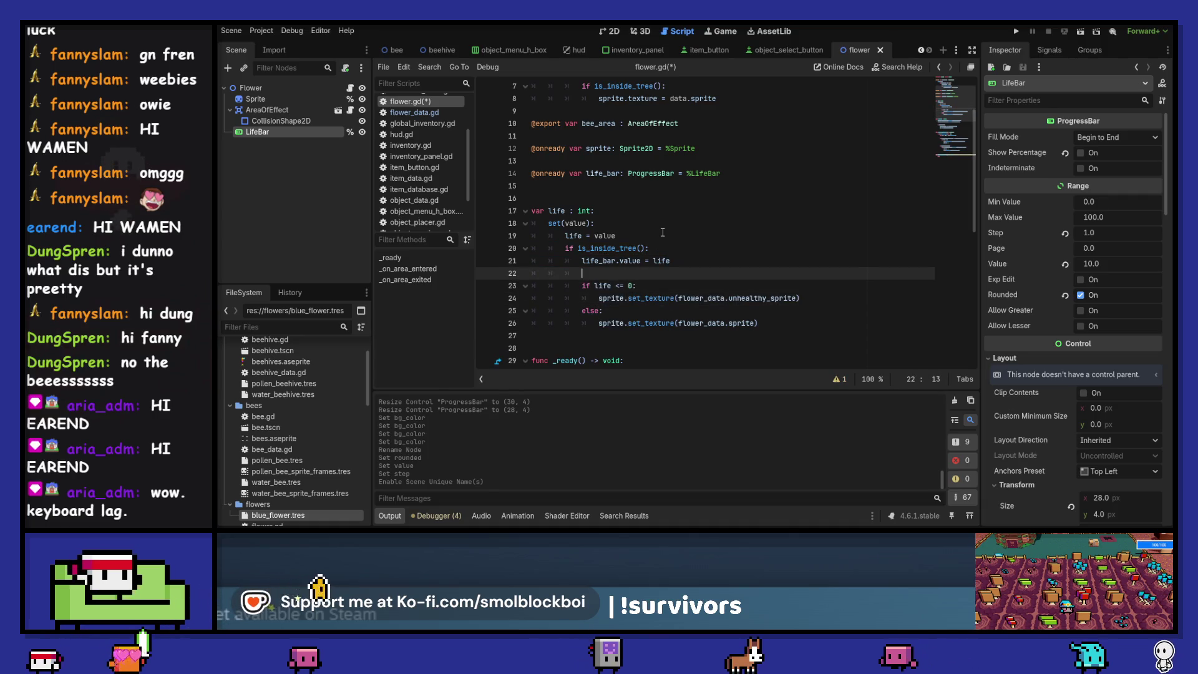
Add 'life_bar.max_value = flower_data.max_life' in _ready, save, and run the game
scroll(663, 232, down, 3)
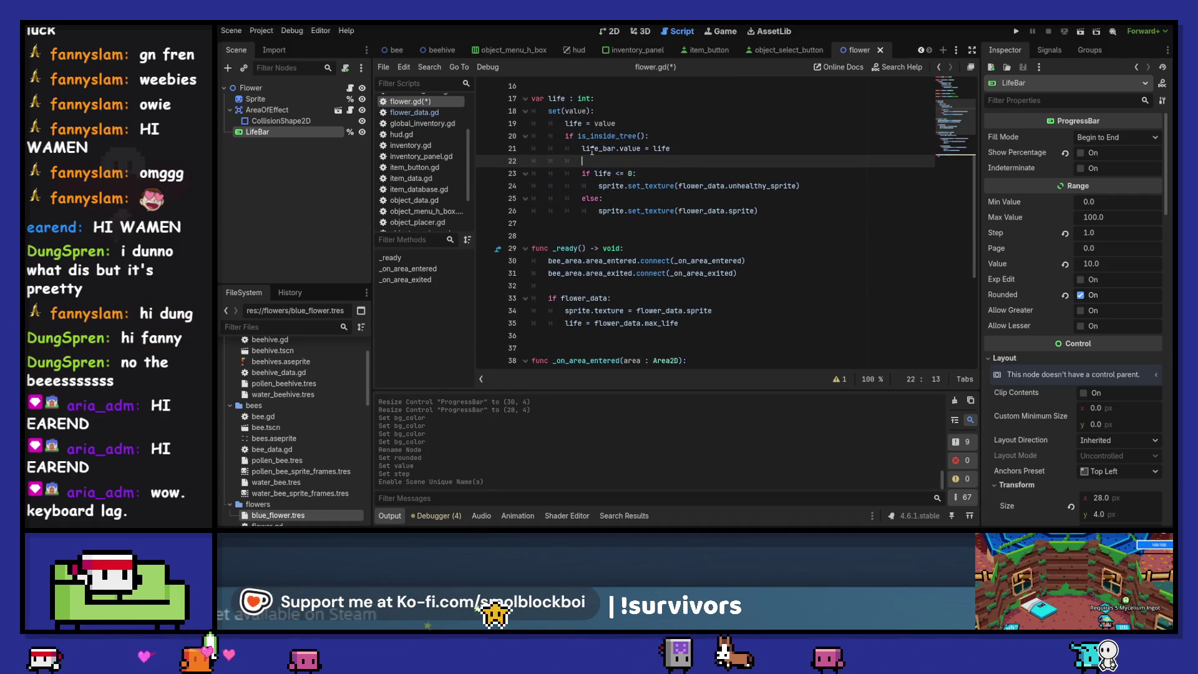
double_click(592, 149)
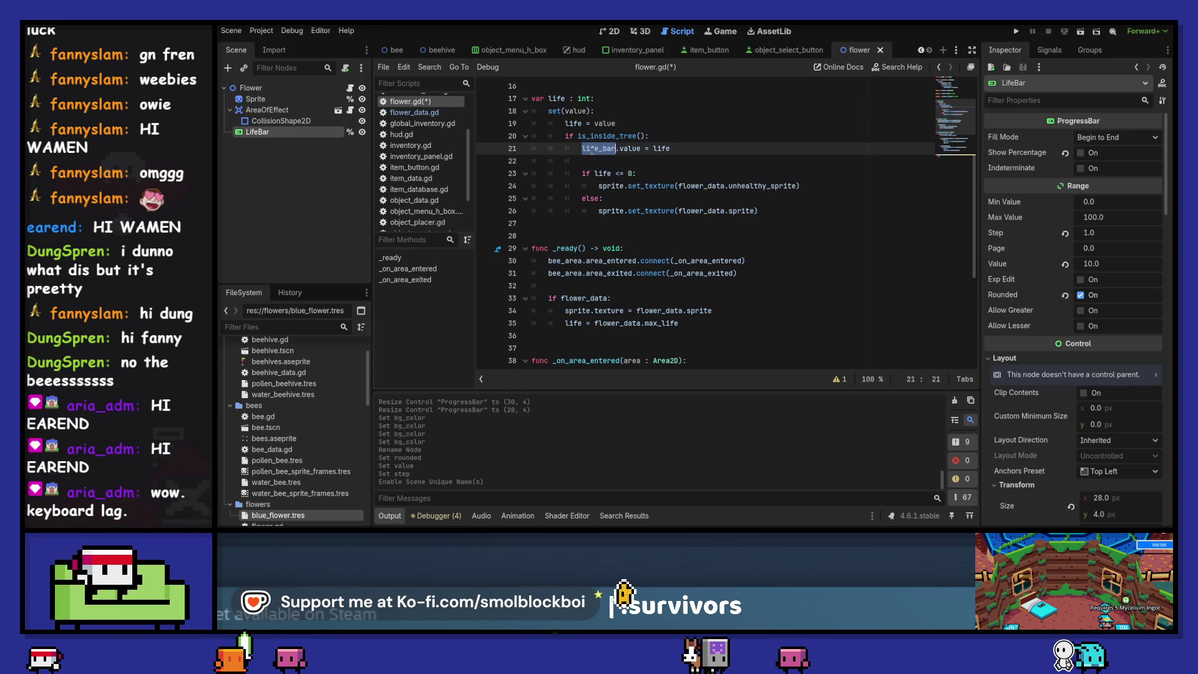
click(711, 319)
key(Return)
text(life_bar.max_value)
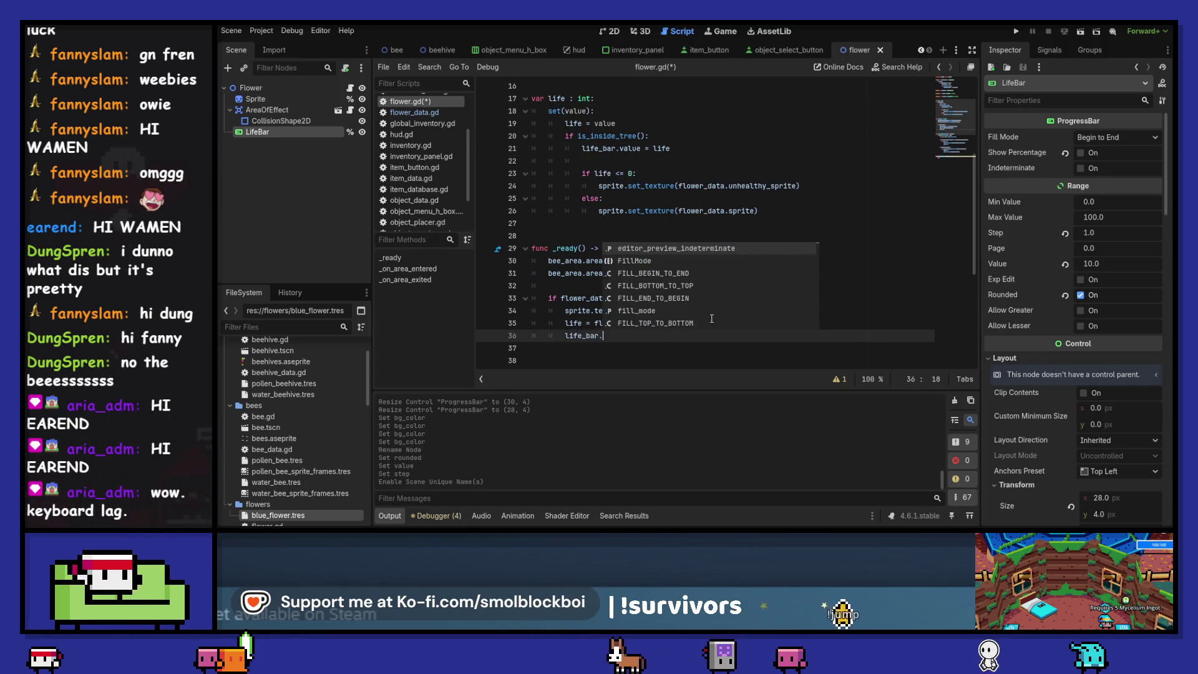
text( = life)
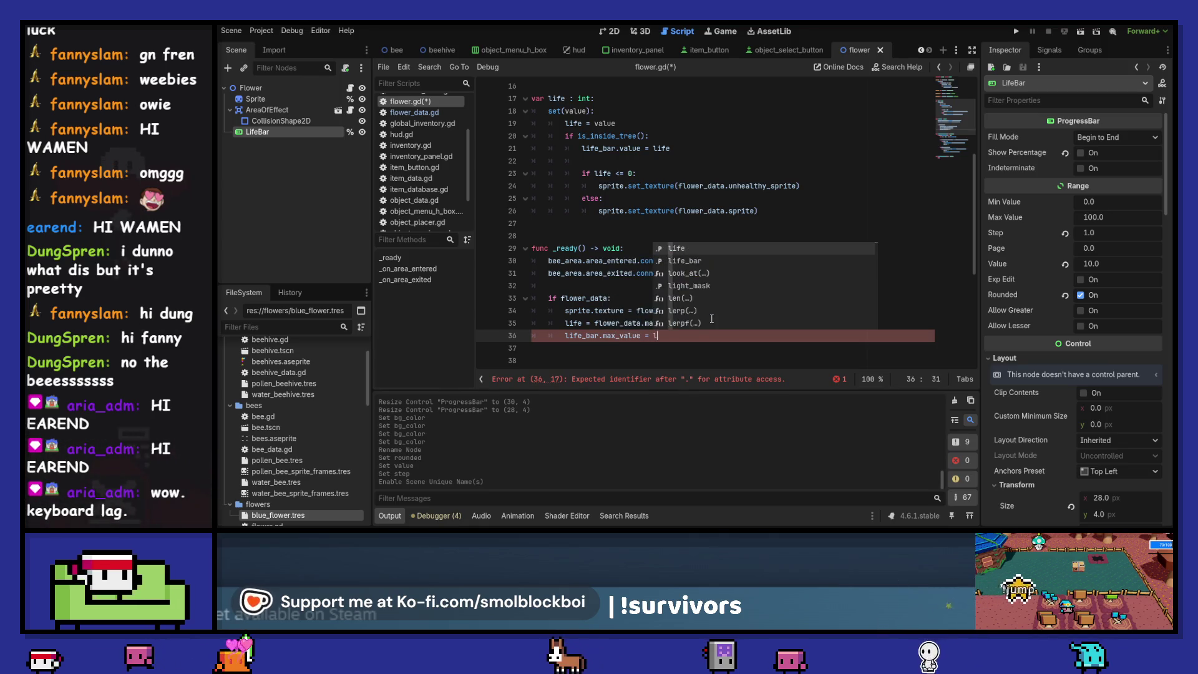
key(Escape)
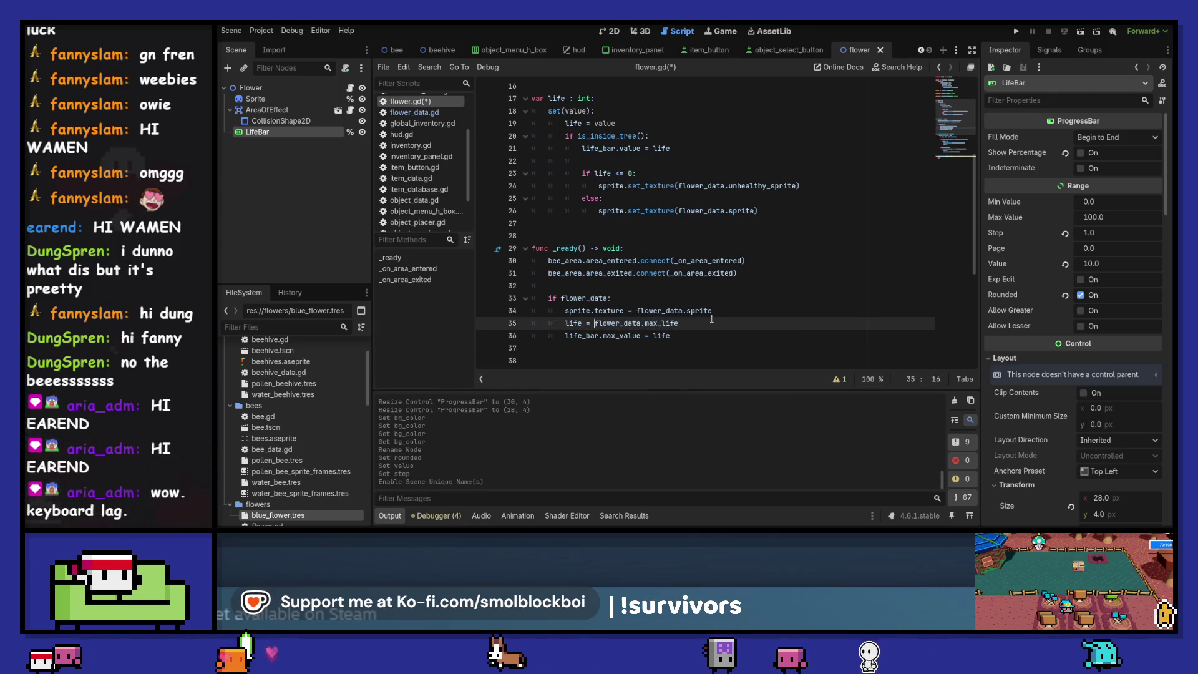
key(BackSpace)
key(BackSpace)
key(BackSpace)
text(flower_data.max_life)
key(ctrl+s)
key(F5)
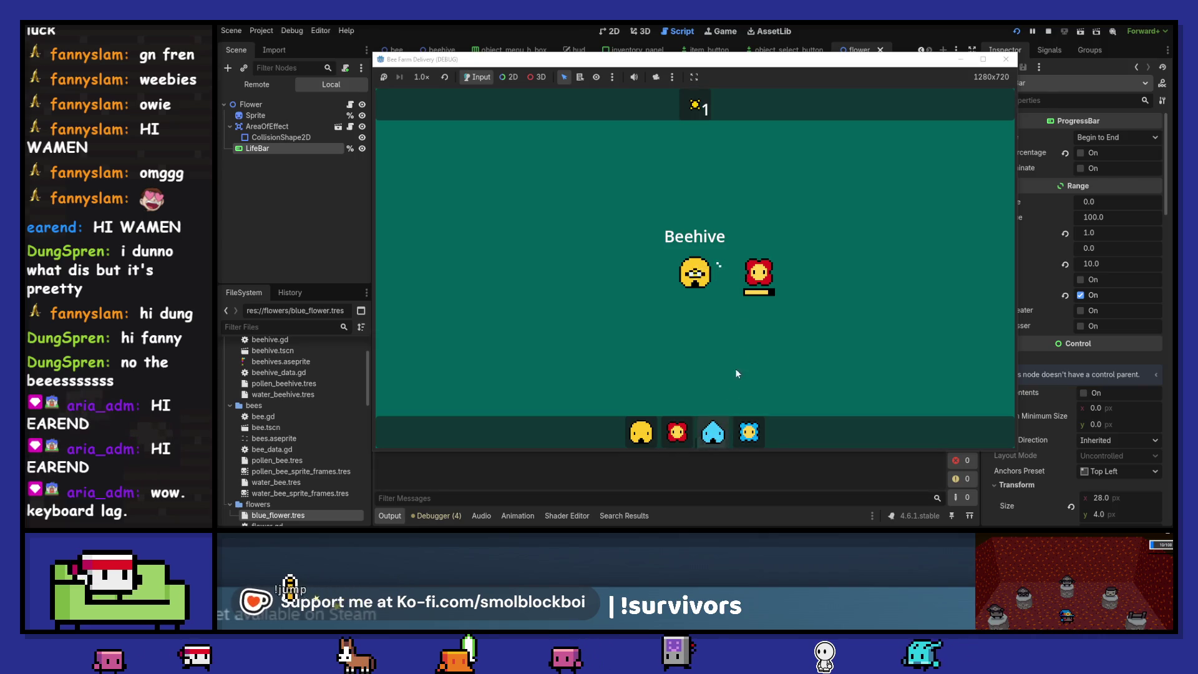
Place a water beehive and a blue flower in the field, then close the game window
click(759, 178)
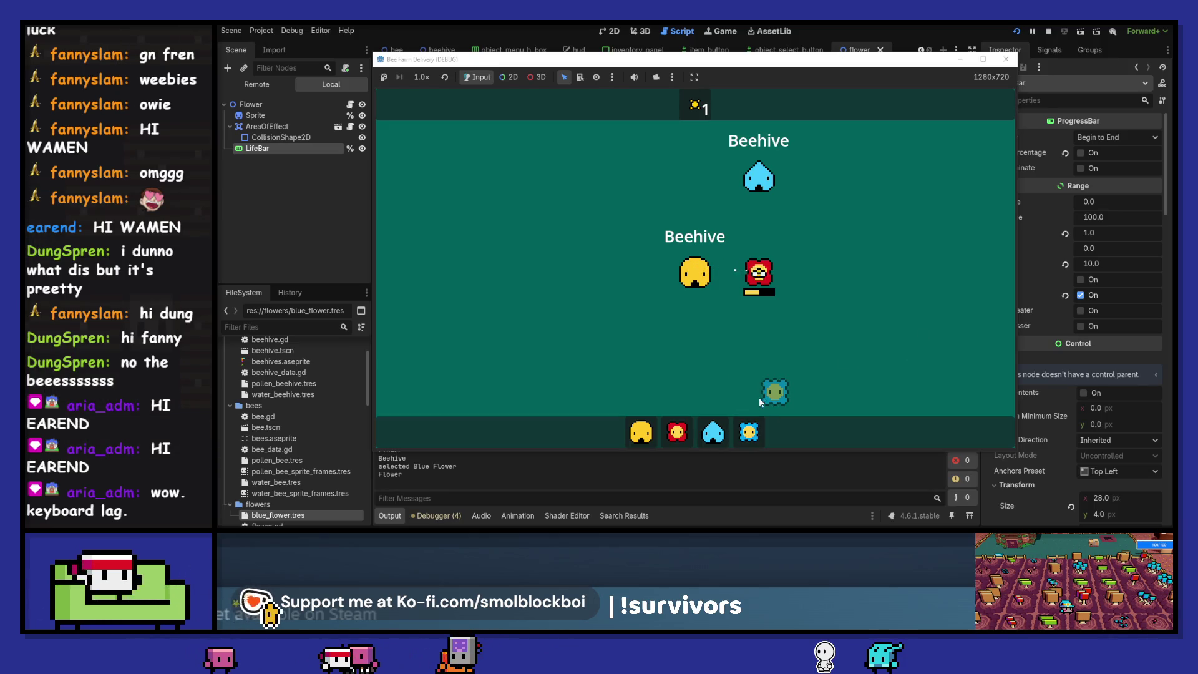
click(761, 368)
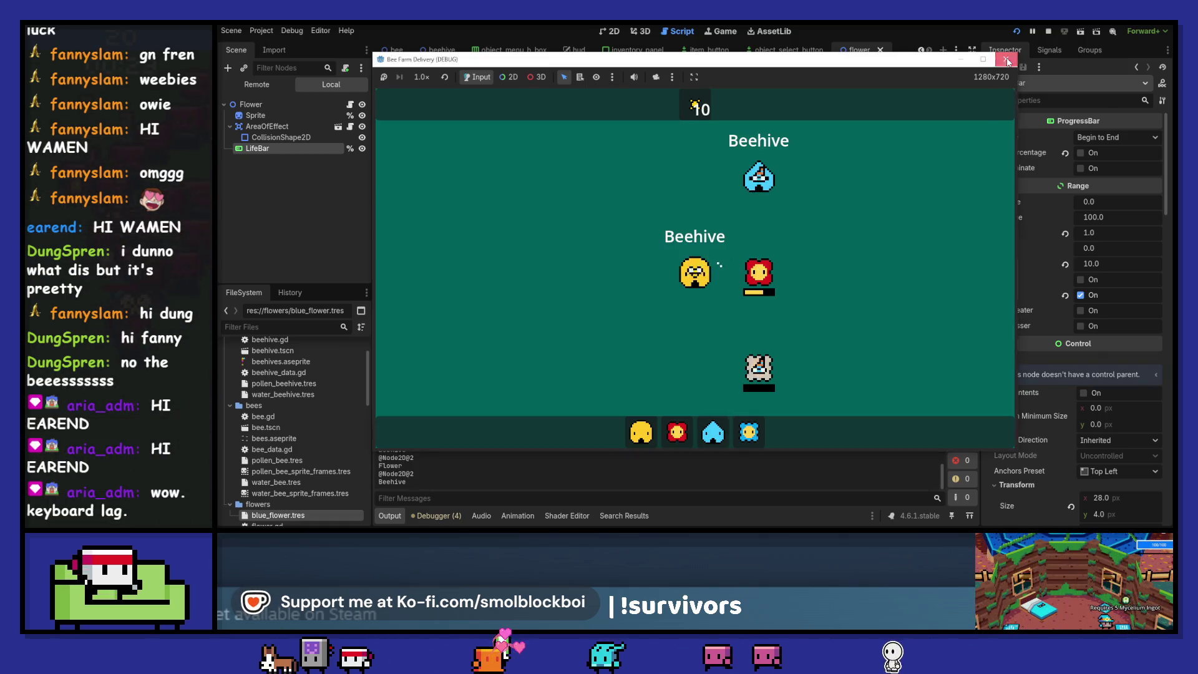
click(1007, 60)
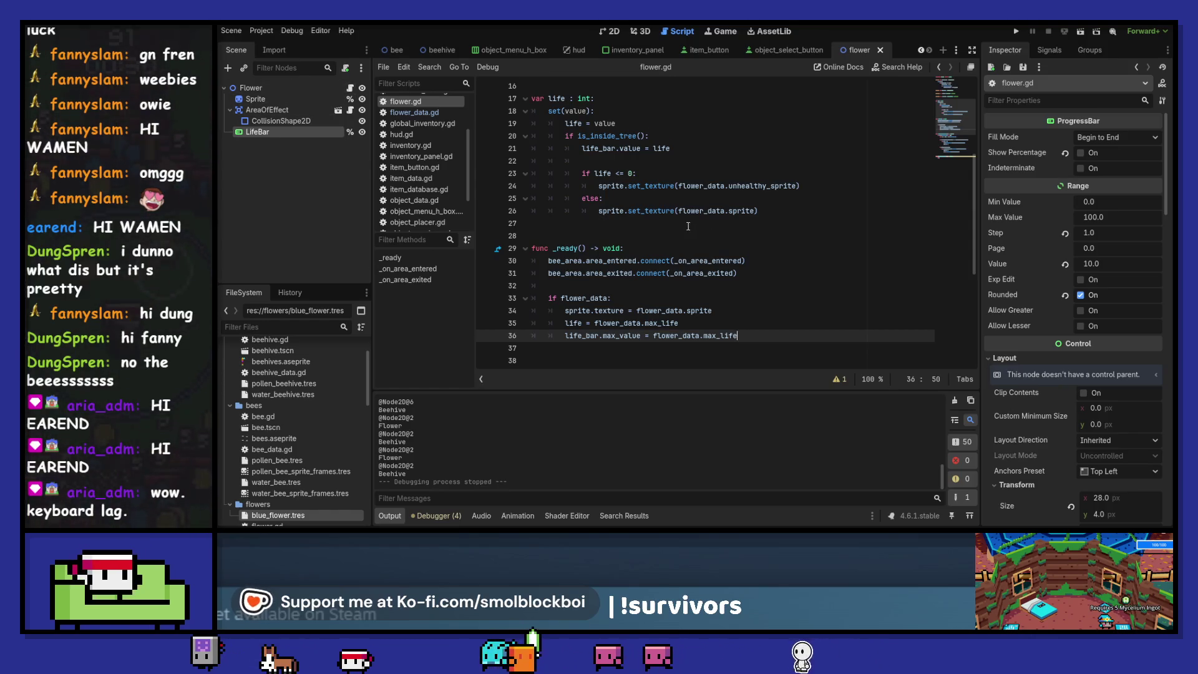
Locate the input-handling lines in _on_area_entered, trying and undoing a blank line above life += 1
scroll(689, 215, down, 5)
scroll(689, 215, down, 2)
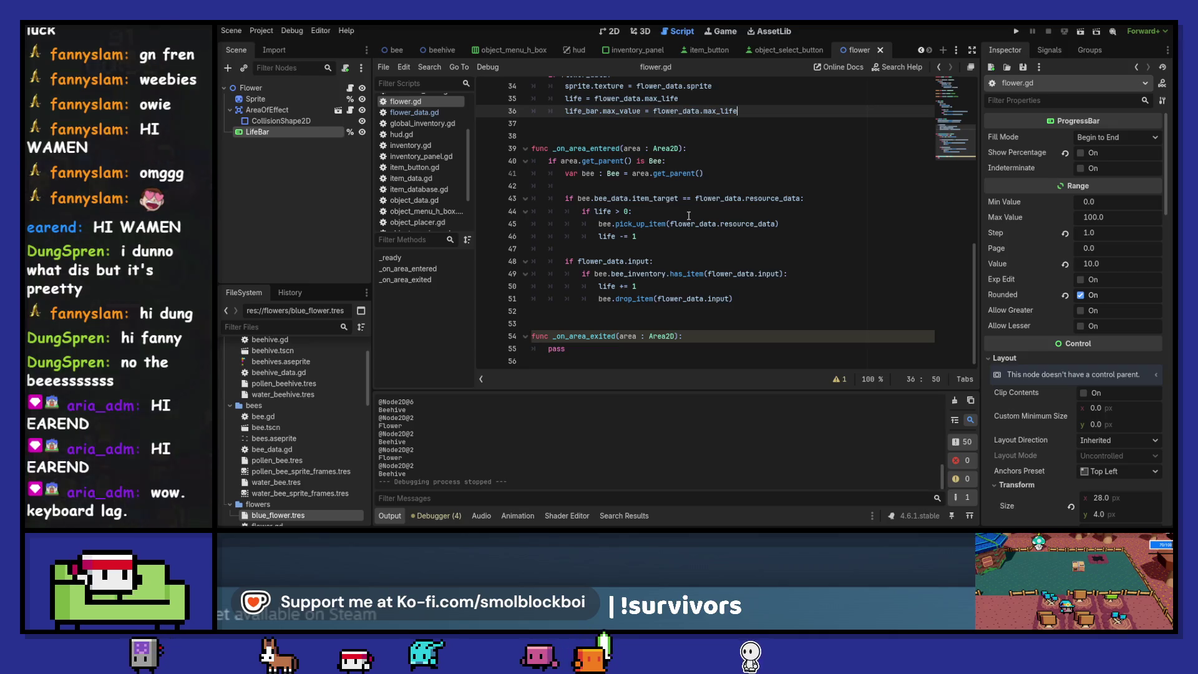
click(582, 211)
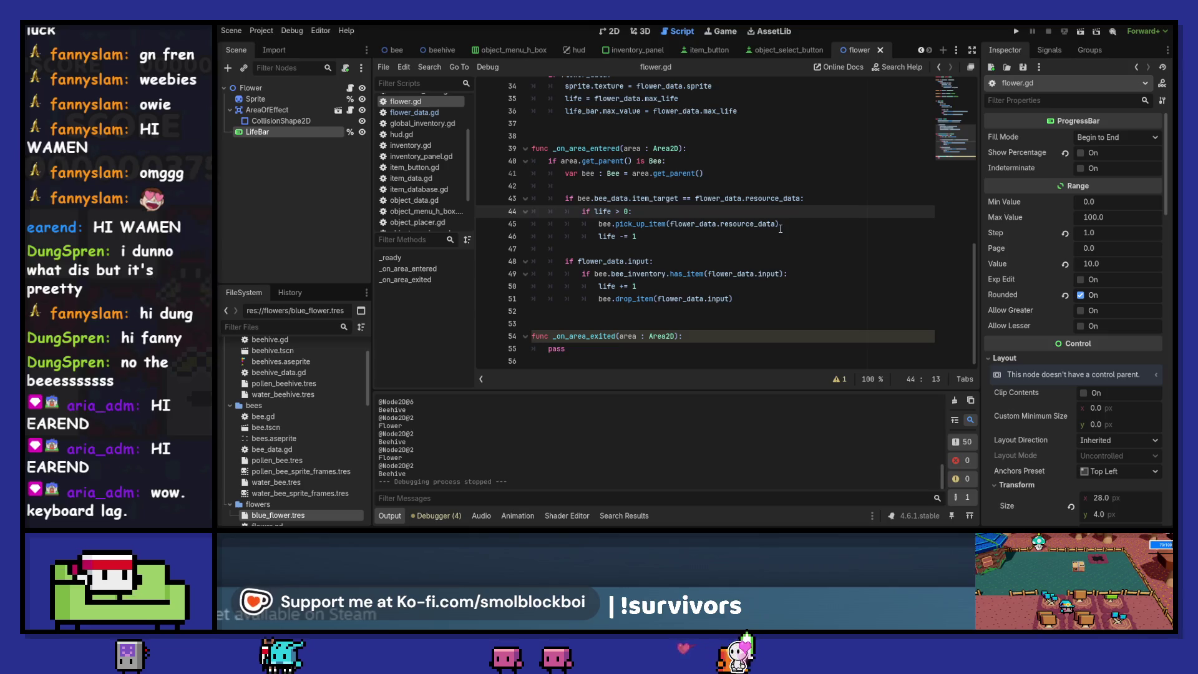
key(Down)
key(Down)
key(Down)
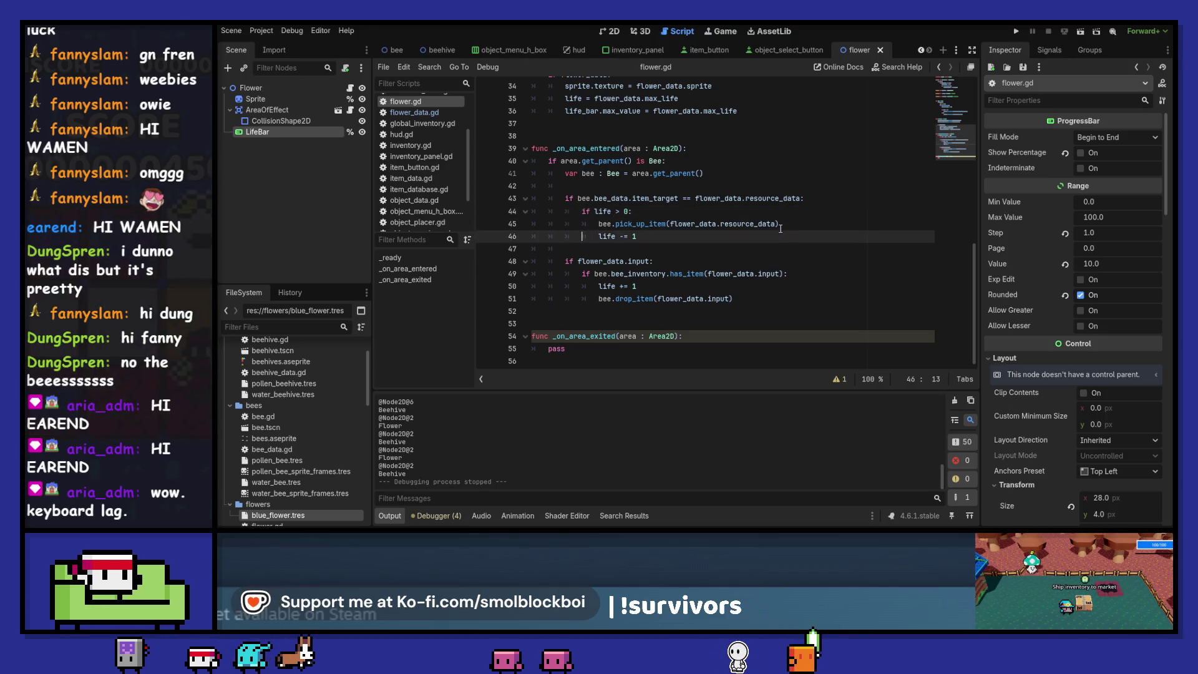
key(Down)
key(Up)
key(Down)
key(Return)
key(Up)
key(ctrl+z)
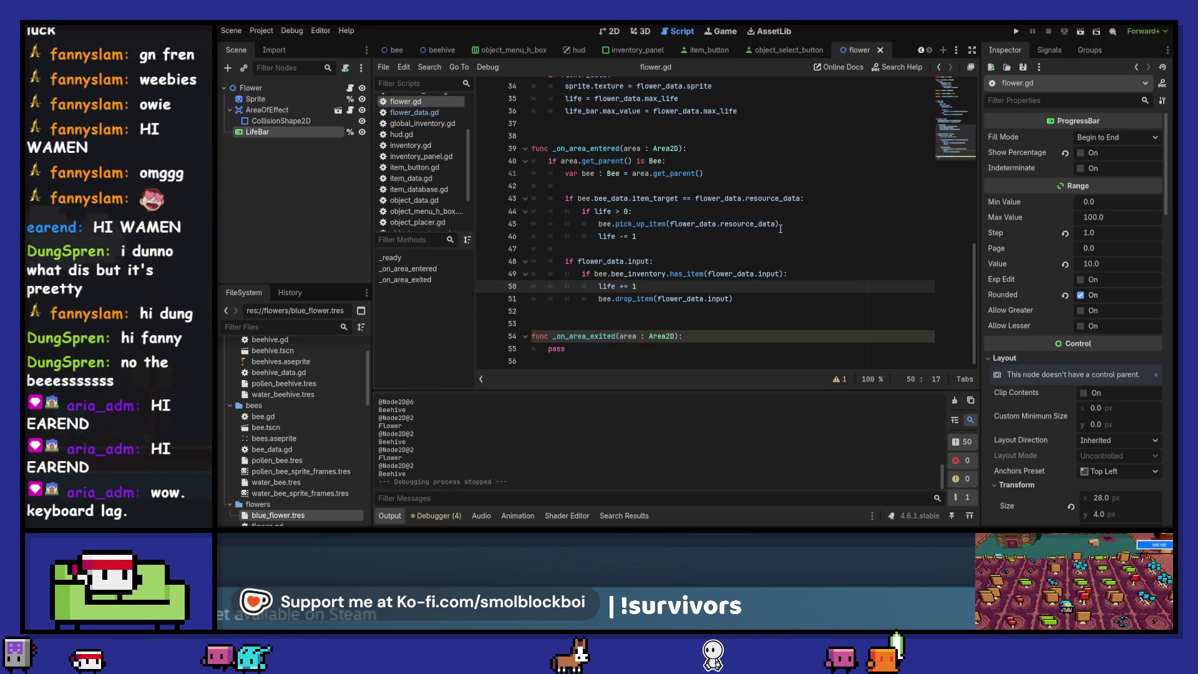
key(ctrl+shift+z)
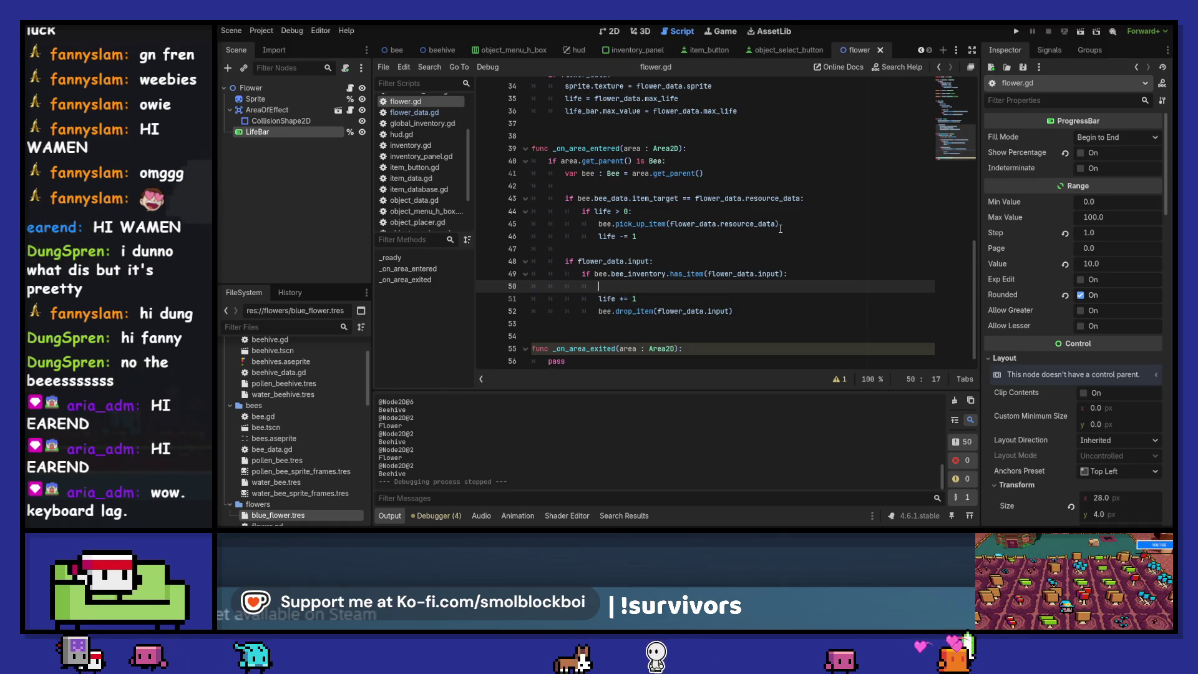
key(ctrl+z)
Add 'var has_input :=' set to the has_item call above the input check
key(ctrl+shift+Return)
text(var has_)
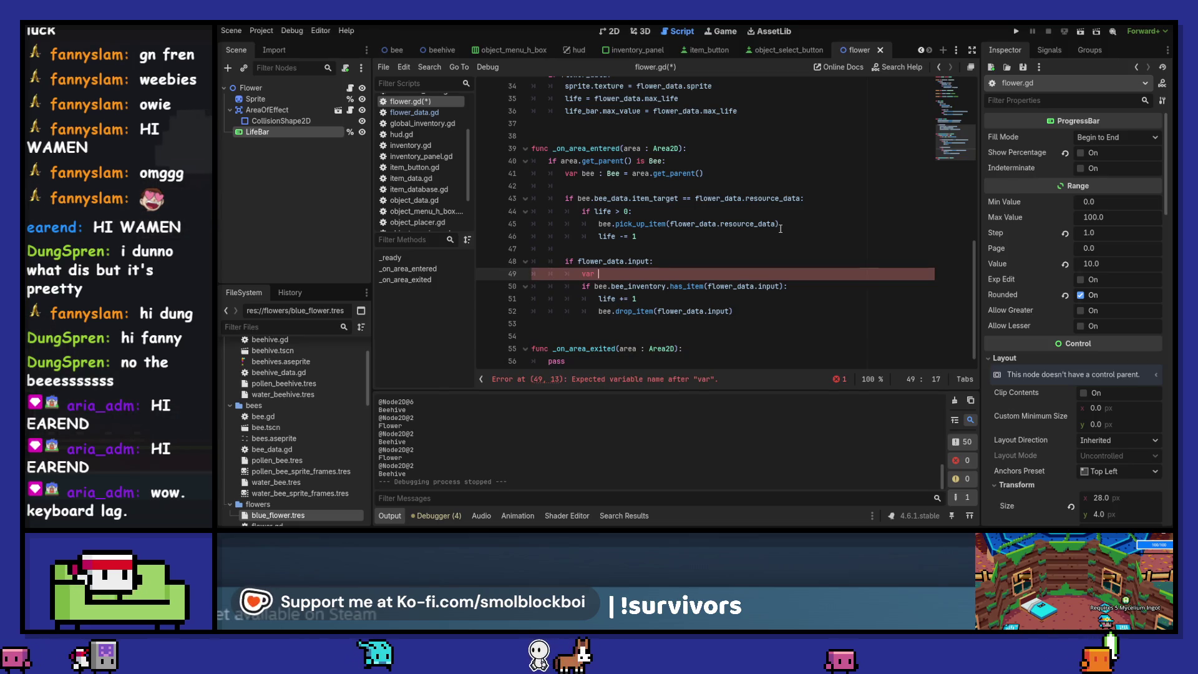
text(input :)
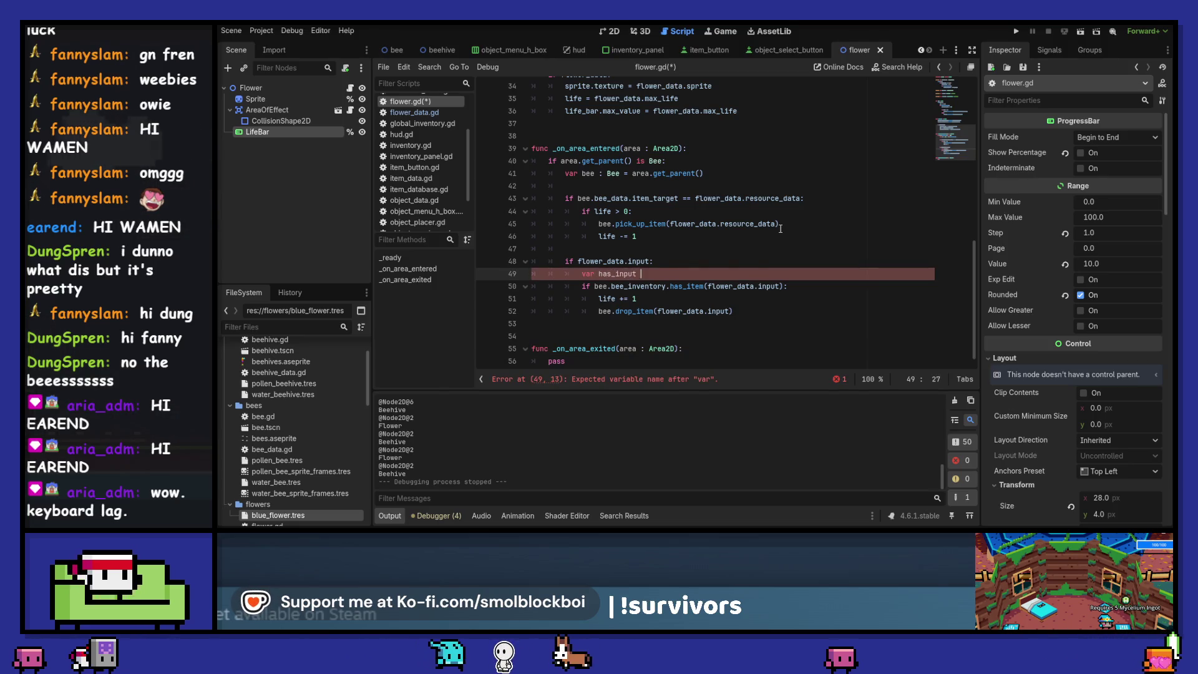
key(Down)
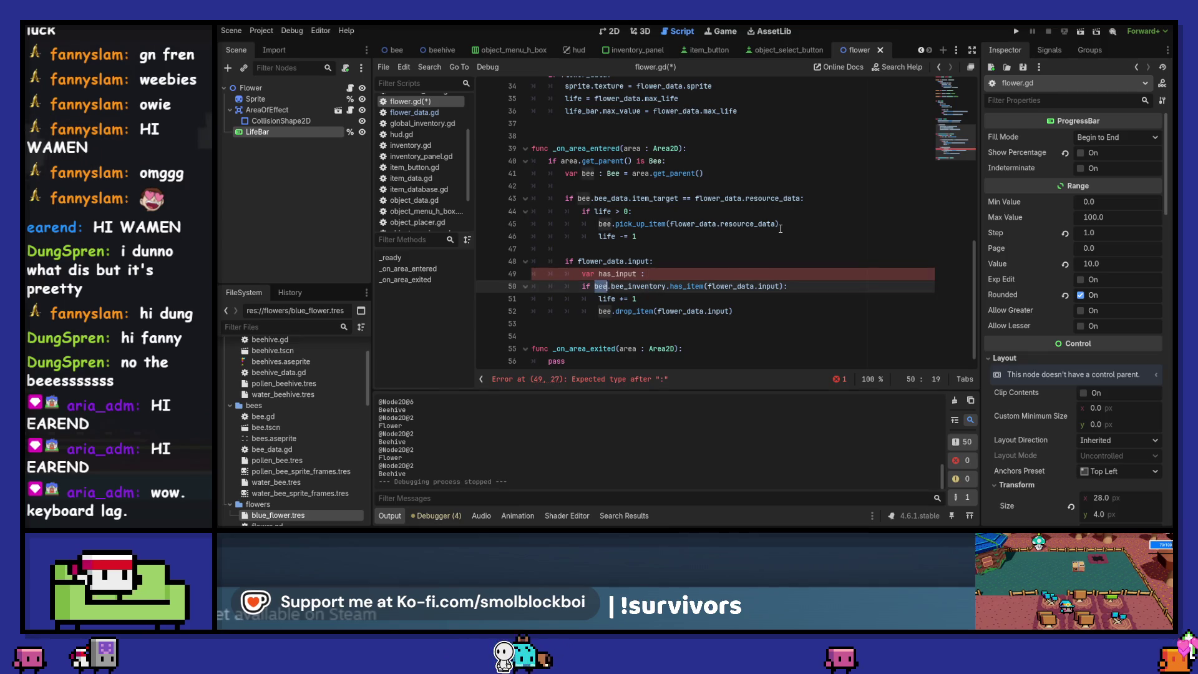
key(ctrl+shift+Right)
key(ctrl+shift+Right)
key(ctrl+shift+Right)
key(Up)
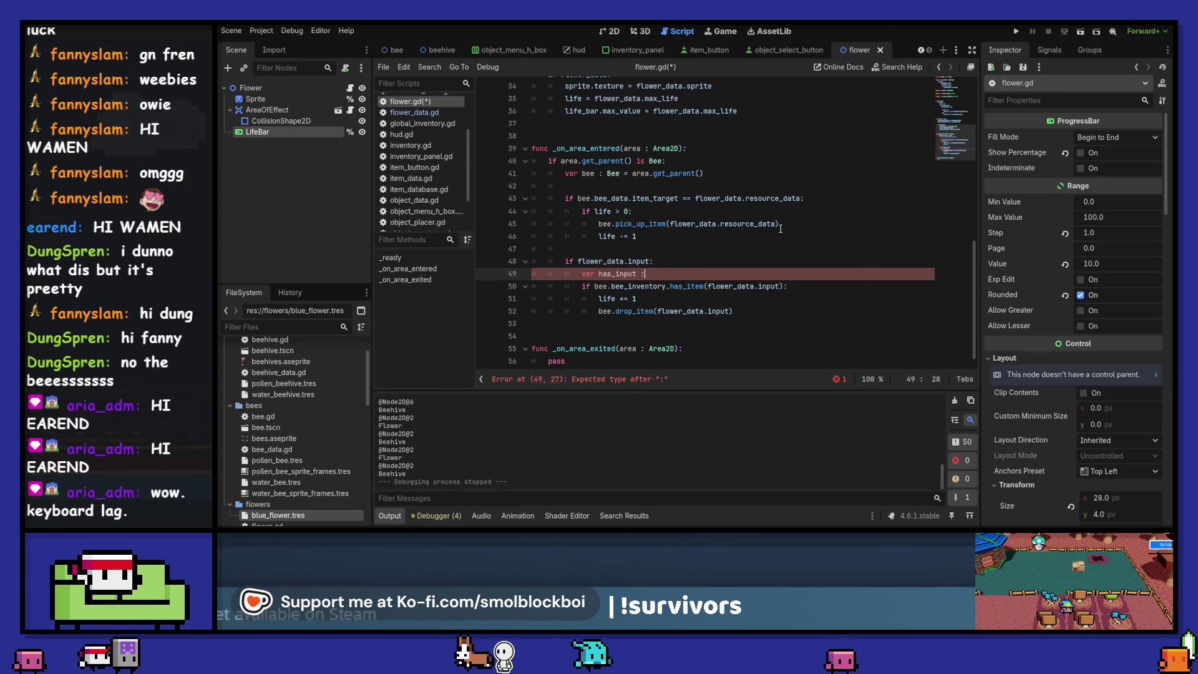
text(=)
text(bee.bee_inventory.has_item(flower_data.input))
Add 'var can_input := life < flower_data.max_life', make the if 'has_input and can_input', save, and run
key(Return)
text(var)
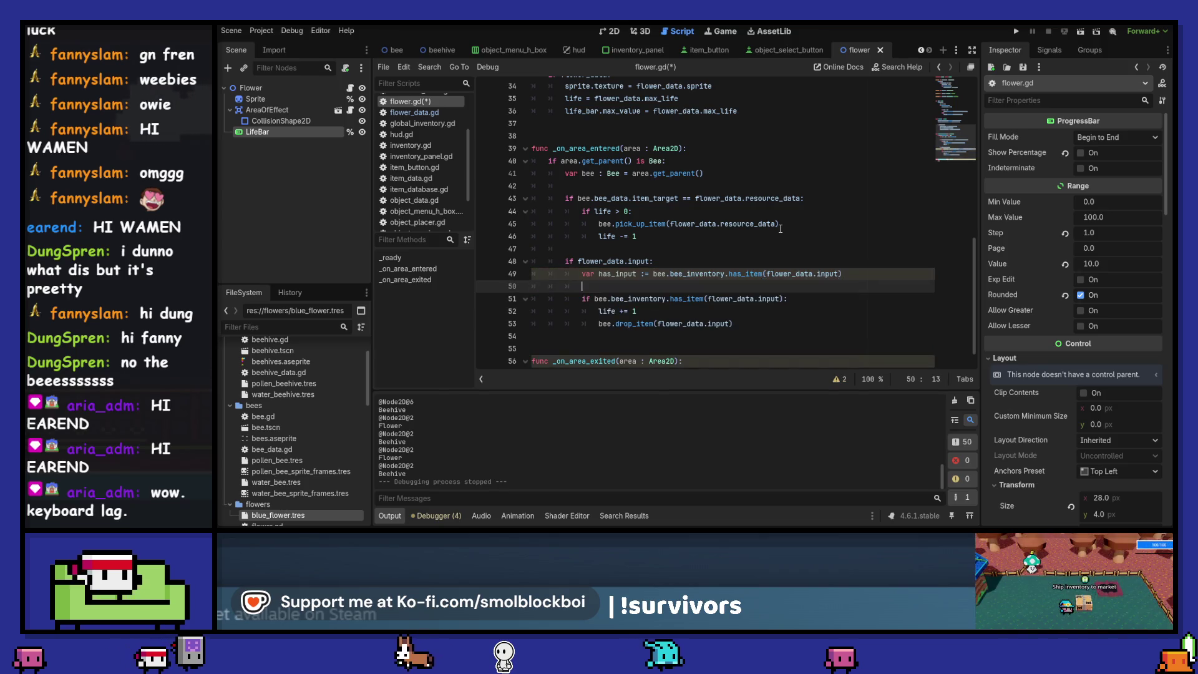
text( can_i)
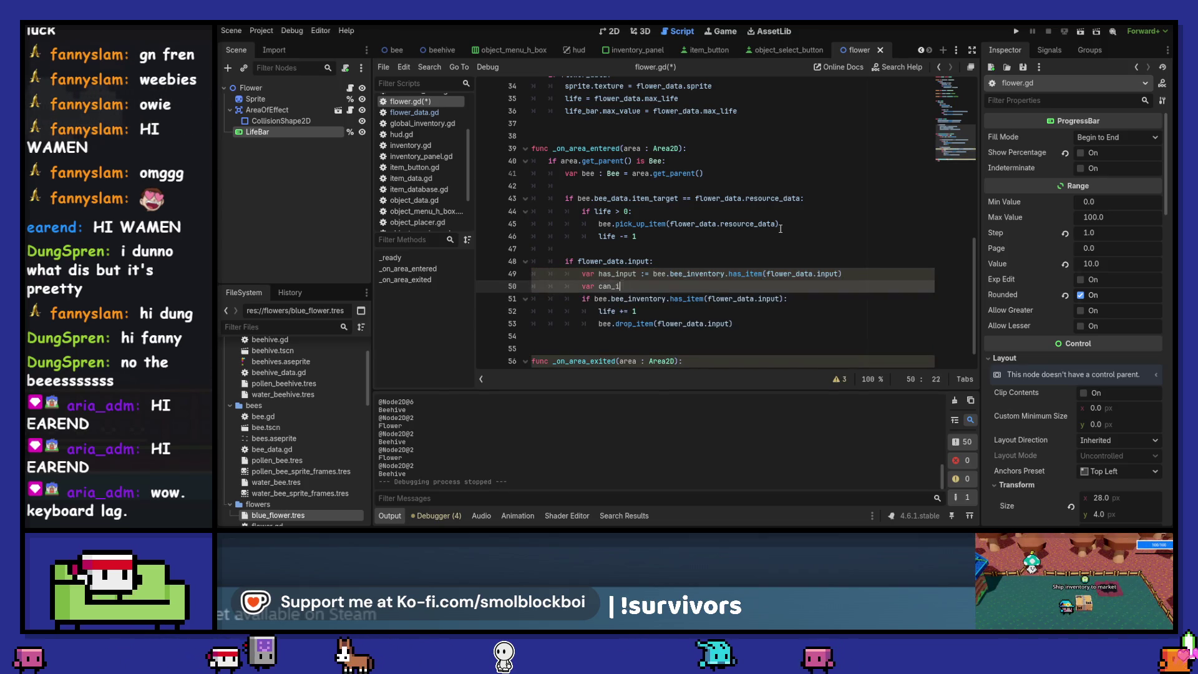
text(nput := )
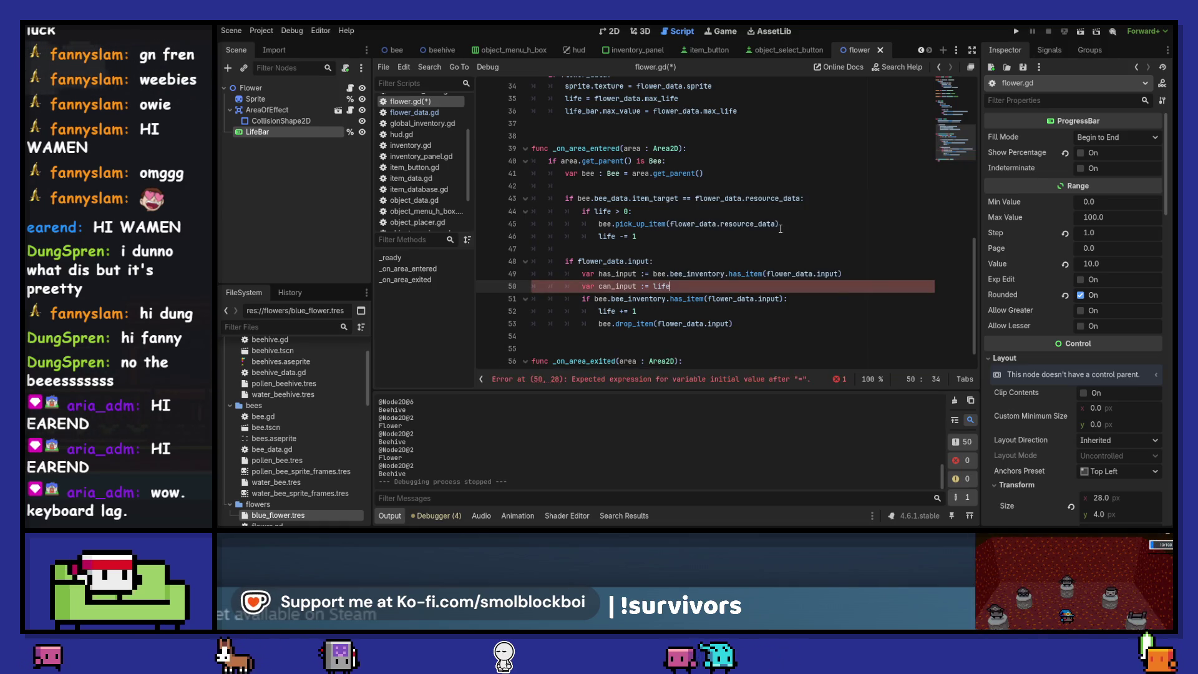
text(life <)
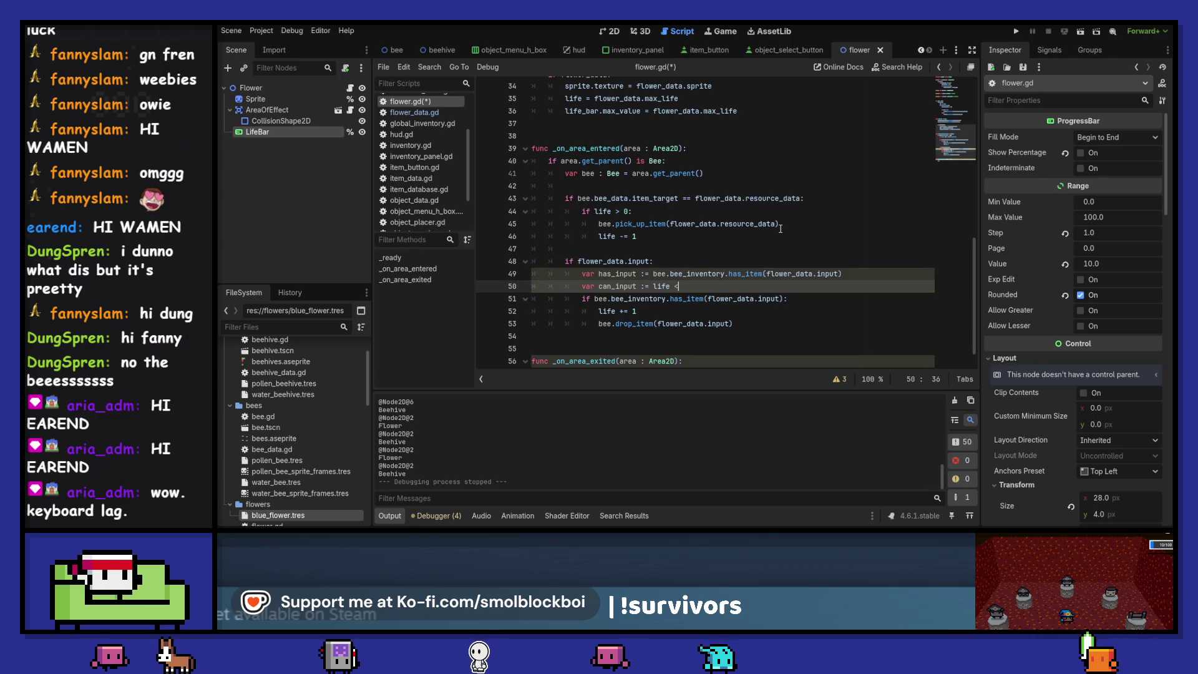
text( max_l)
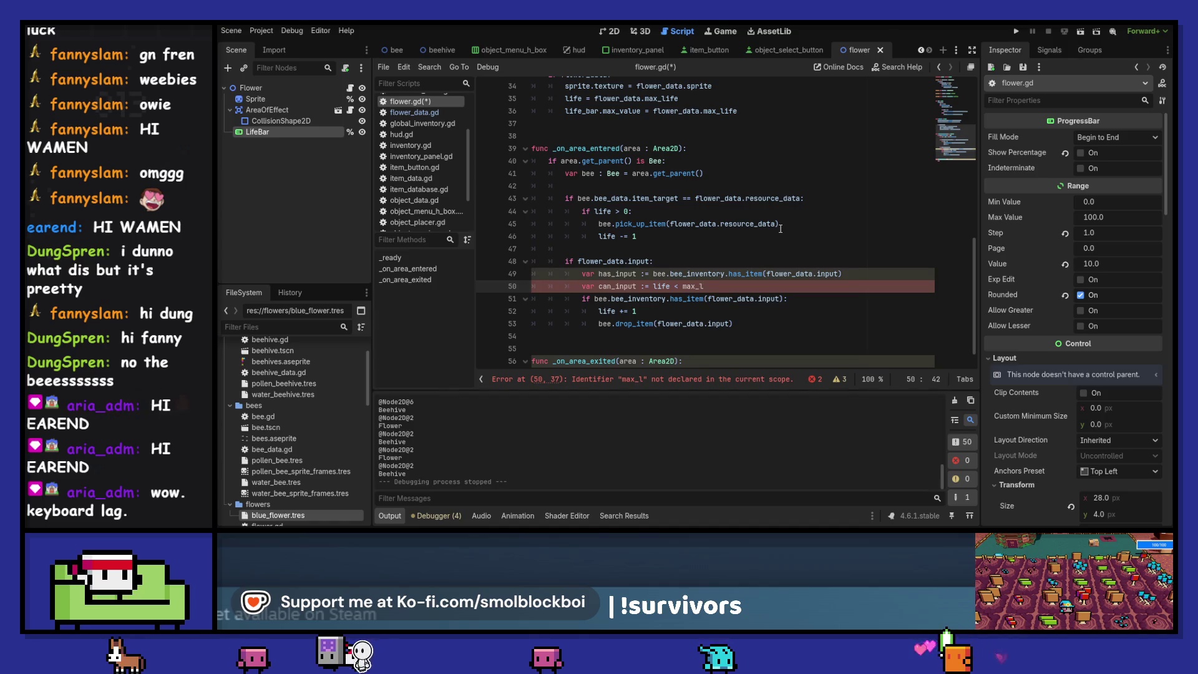
text(r_data.ma)
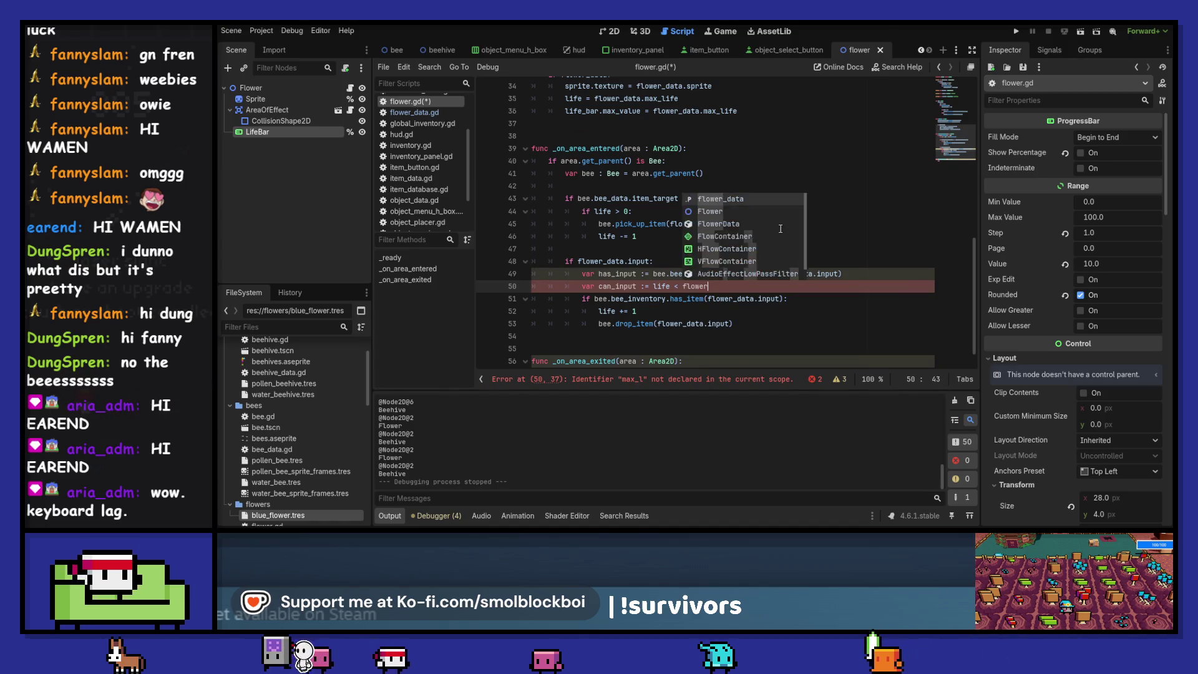
key(Return)
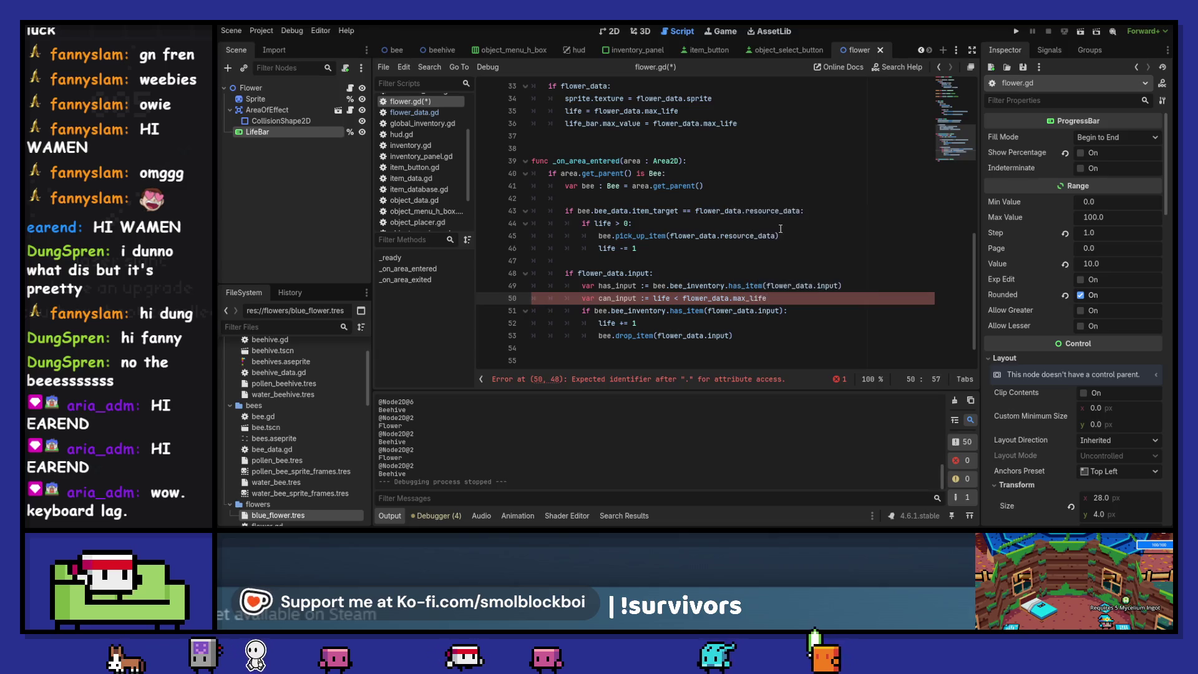
key(Down)
key(Right)
key(Right)
key(Right)
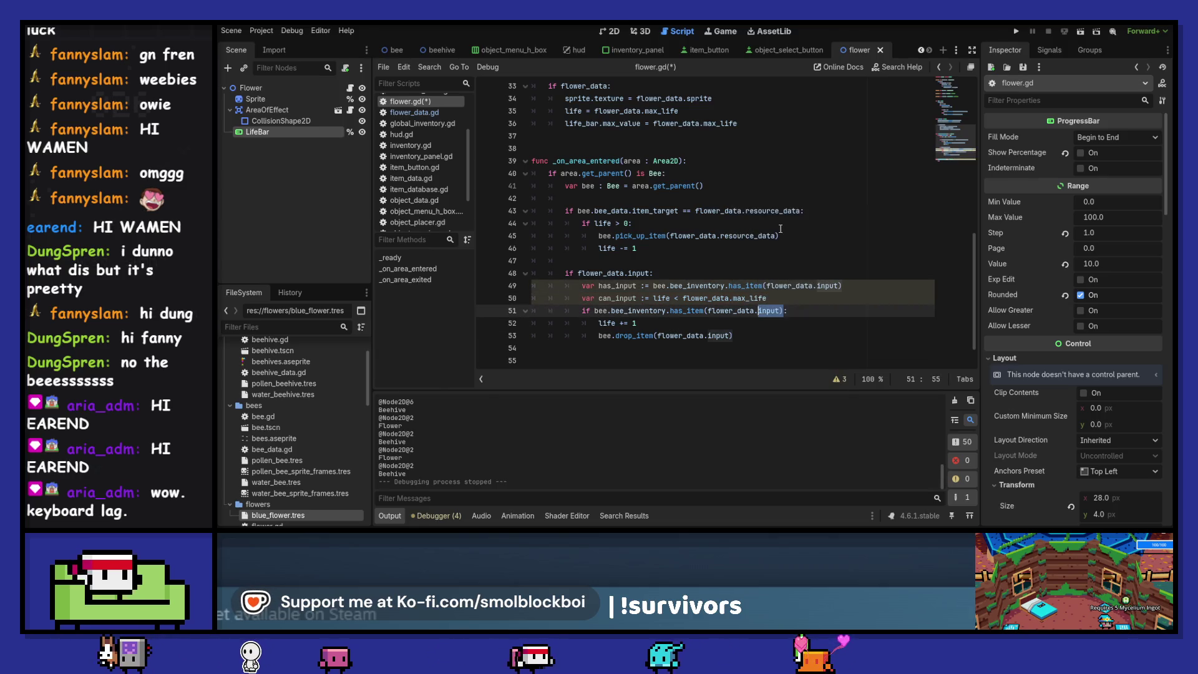
key(ctrl+shift+Left)
key(ctrl+shift+Left)
key(ctrl+shift+Left)
text(has_input an)
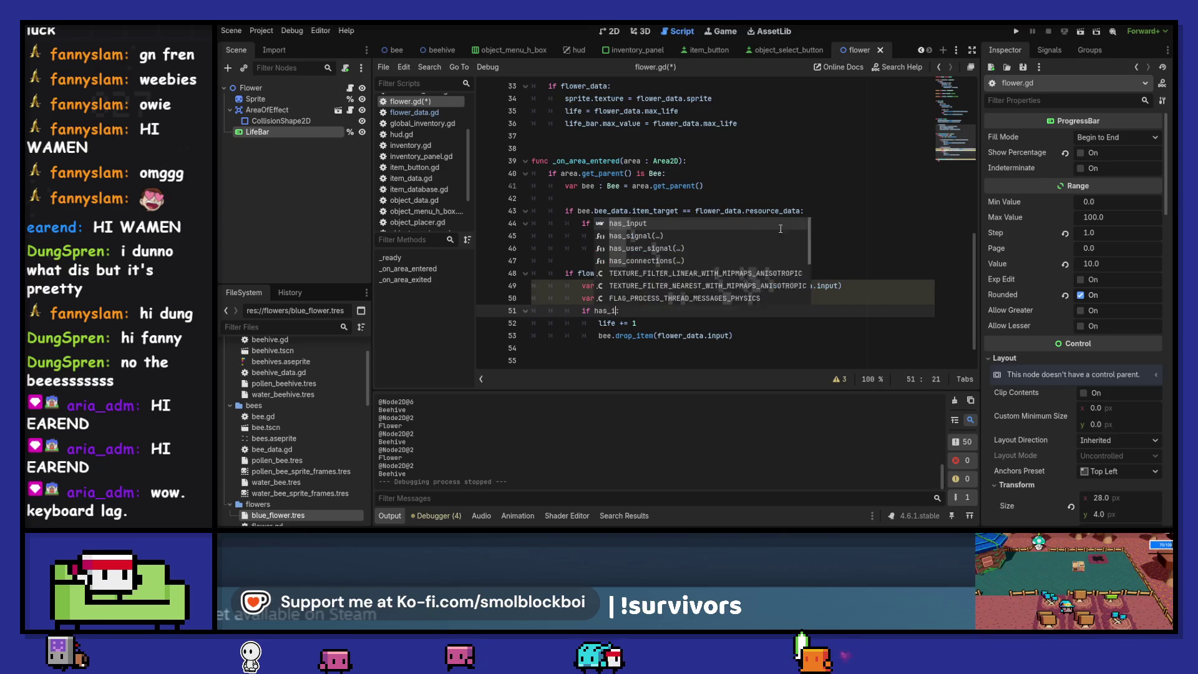
text(d can_input)
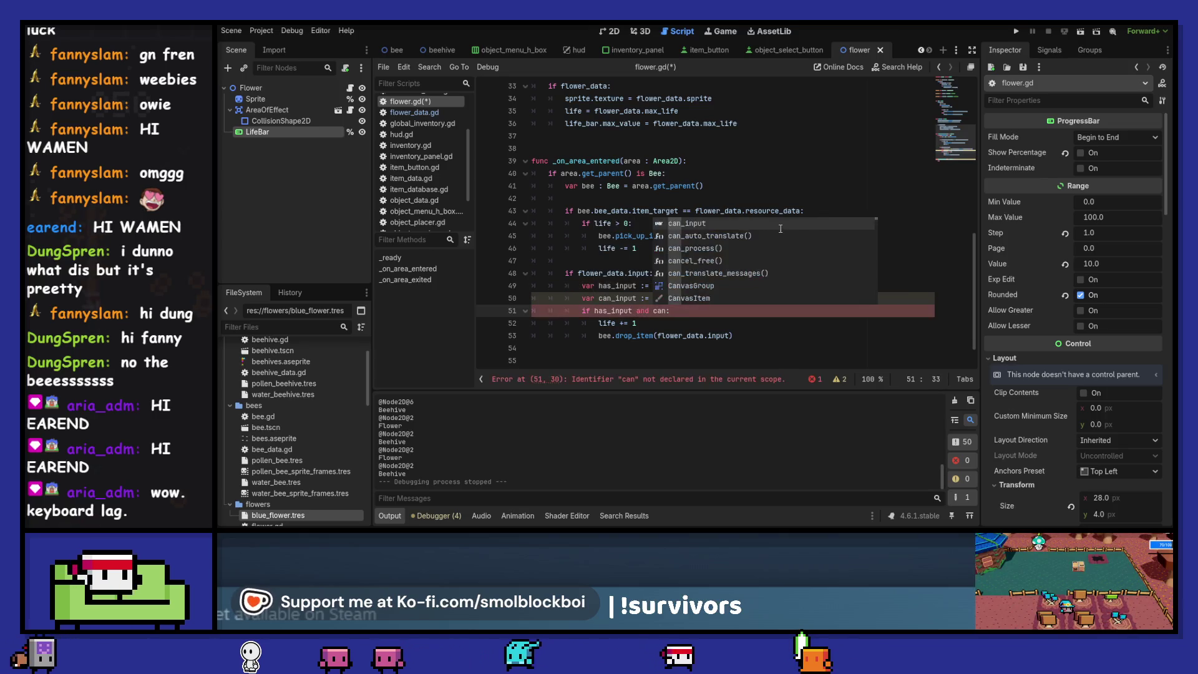
key(ctrl+s)
key(F5)
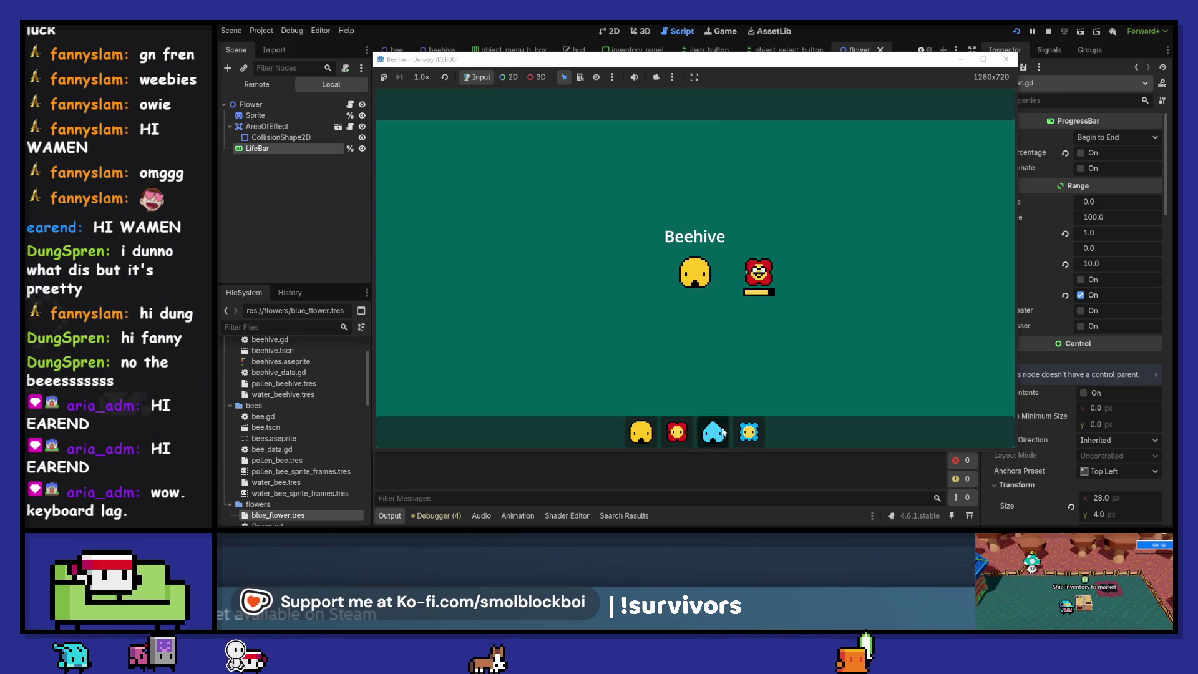
Place water beehives at the top of the field and a blue flower below them
click(751, 170)
click(762, 425)
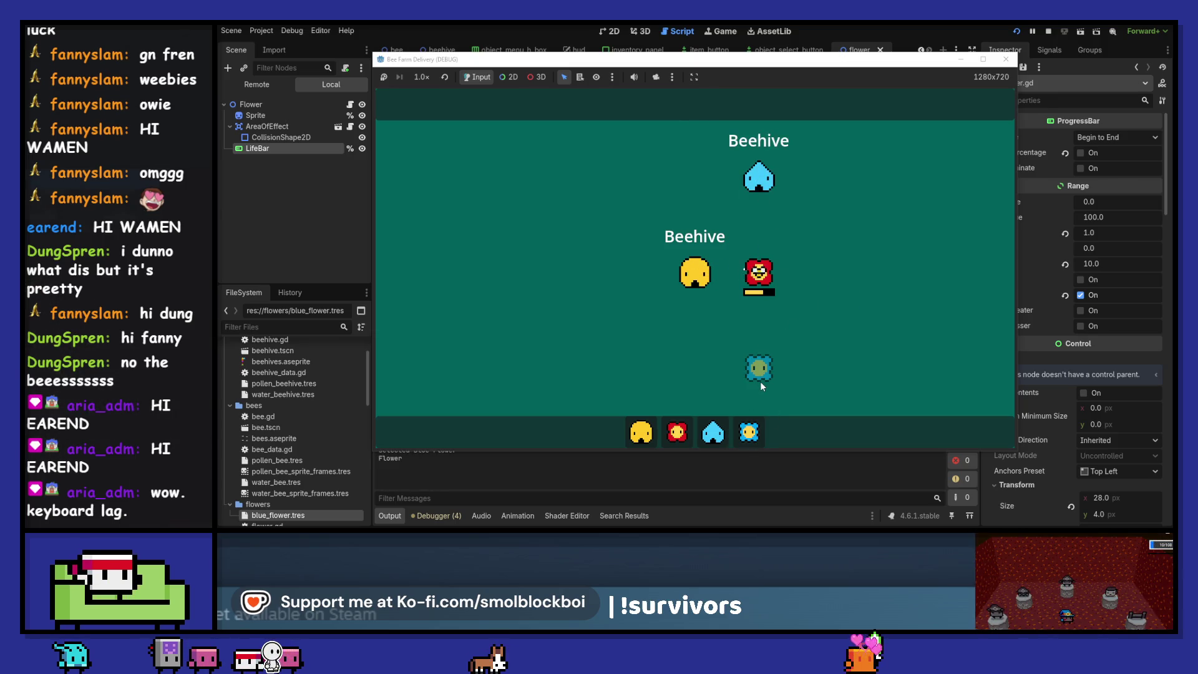
click(760, 381)
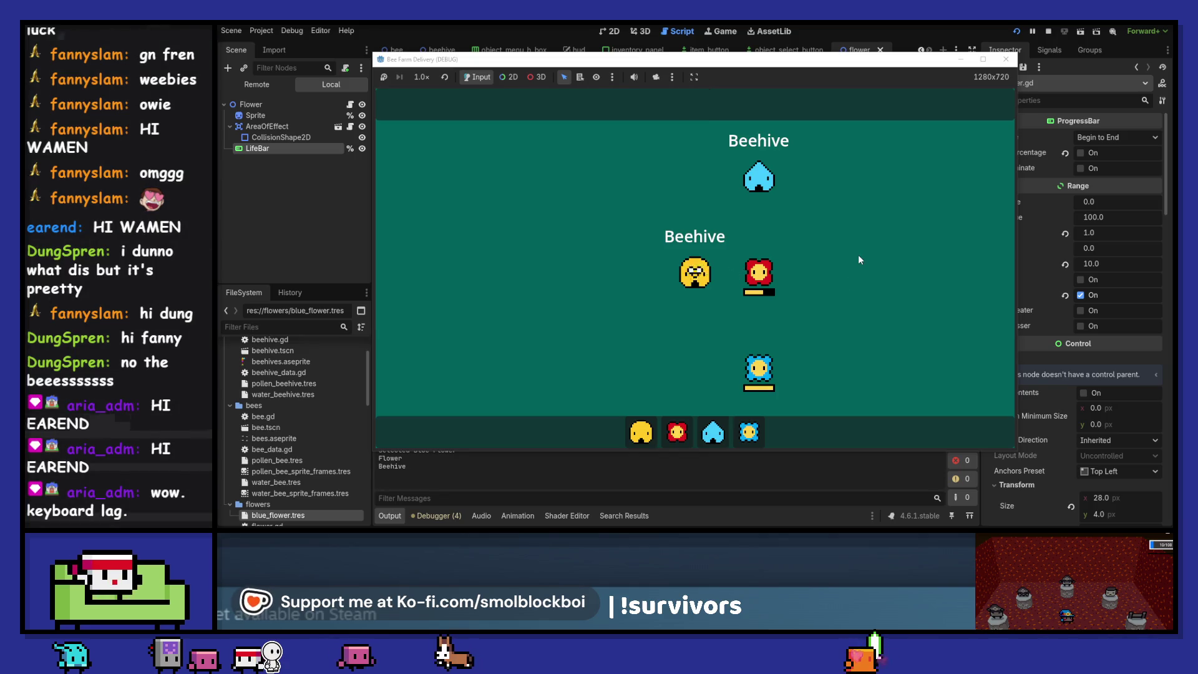